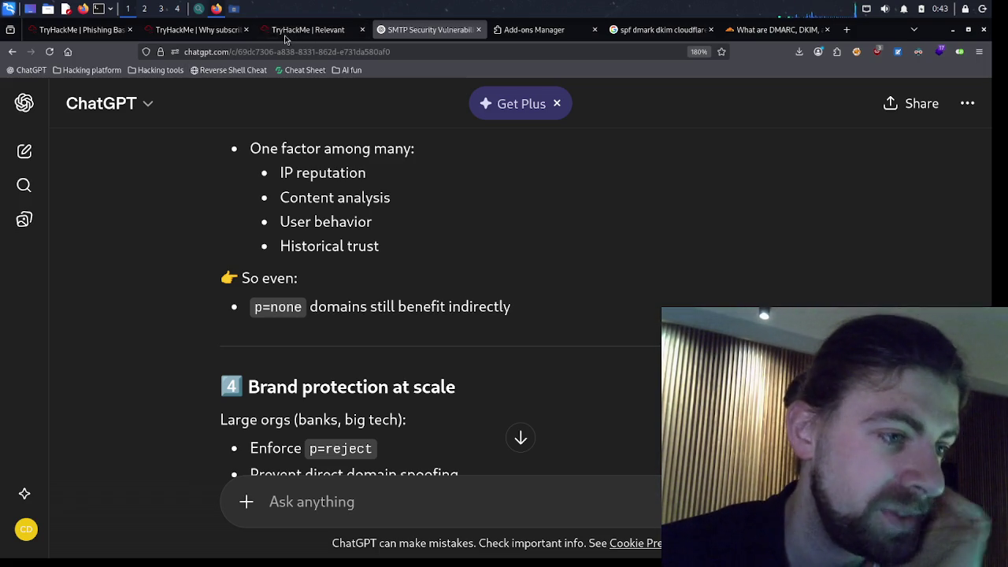
- Return to the Phishing Basics room tab and scroll back up to the email spoofing example
left_click(117, 31)
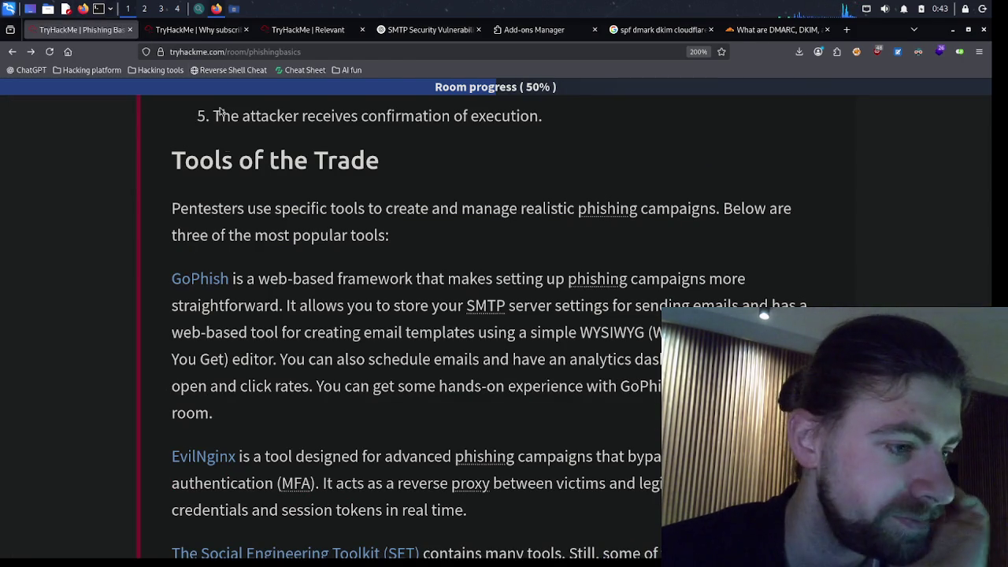
scroll(293, 226, "up", 4)
scroll(292, 226, "up", 6)
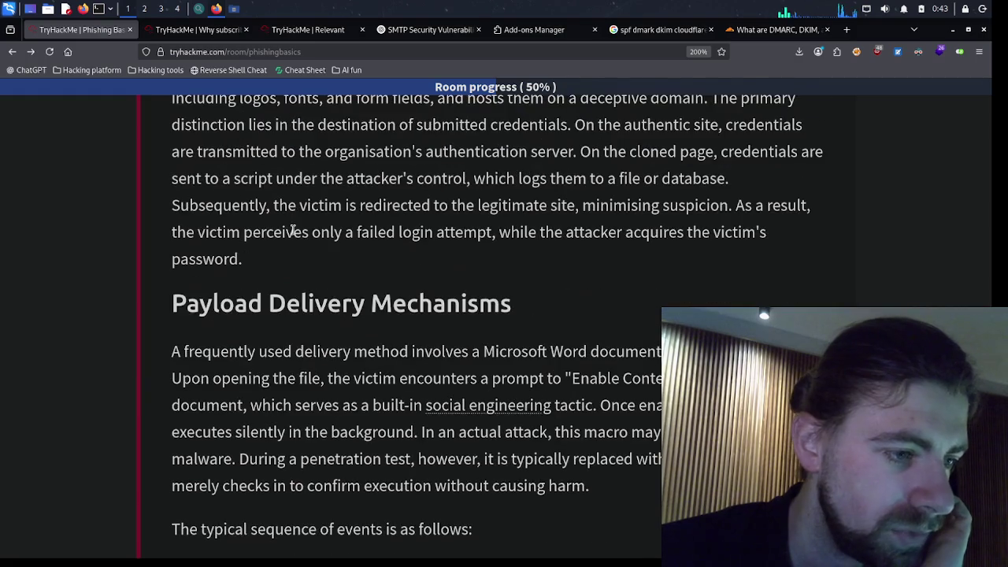
scroll(290, 228, "up", 5)
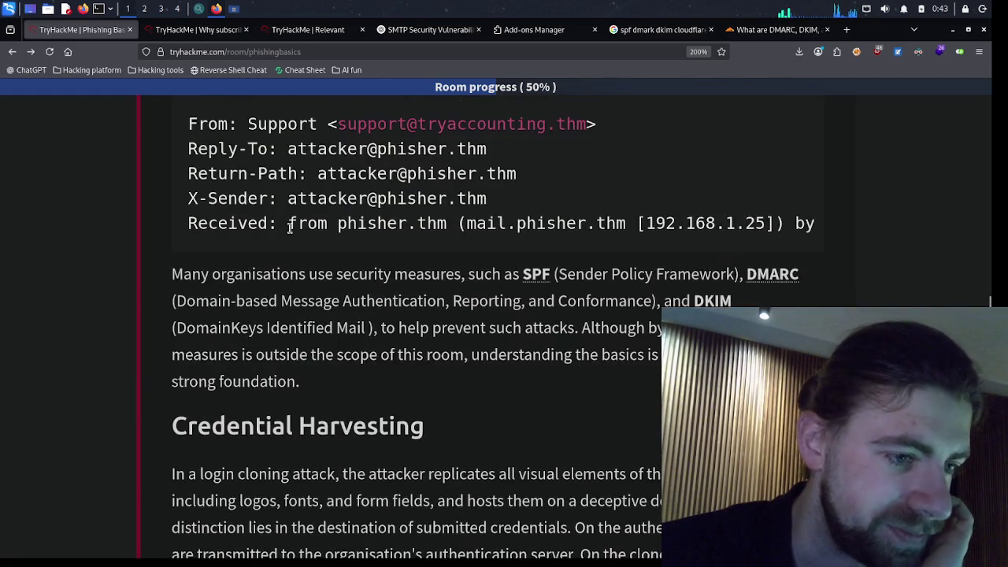
scroll(288, 227, "up", 6)
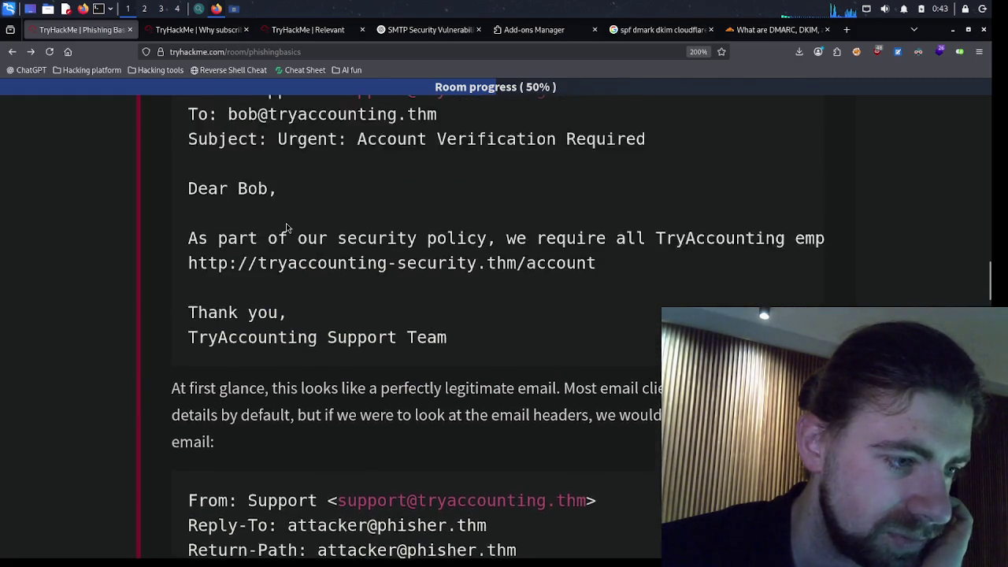
scroll(285, 224, "up", 4)
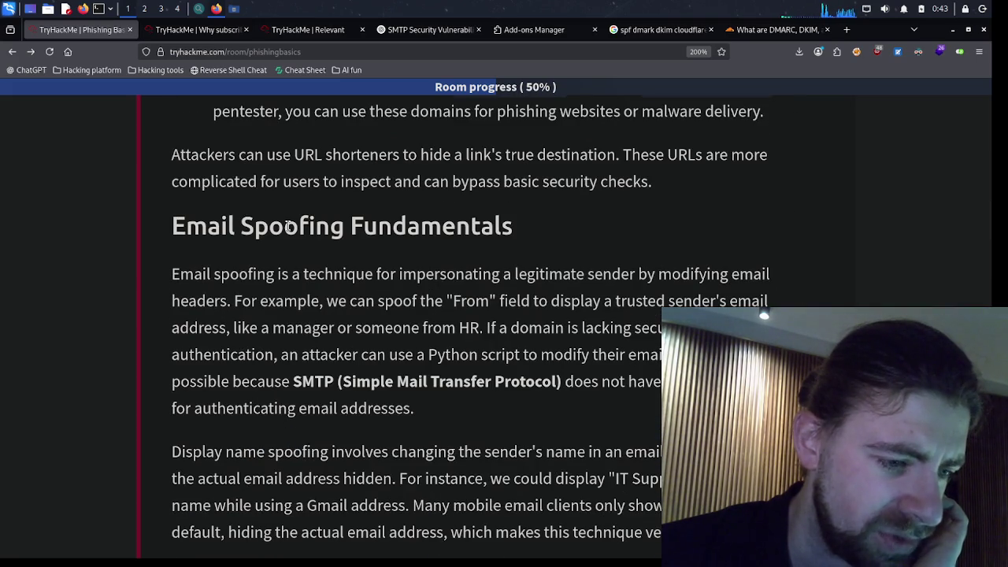
- Read down through the revealing headers and the SPF, DMARC and DKIM material
scroll(287, 227, "down", 1)
scroll(287, 226, "down", 1)
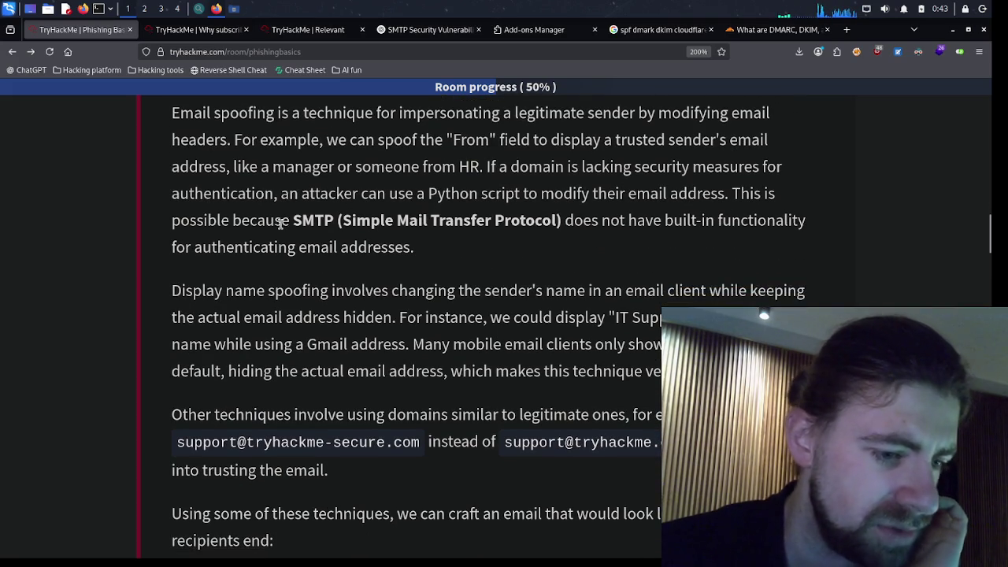
scroll(276, 226, "down", 1)
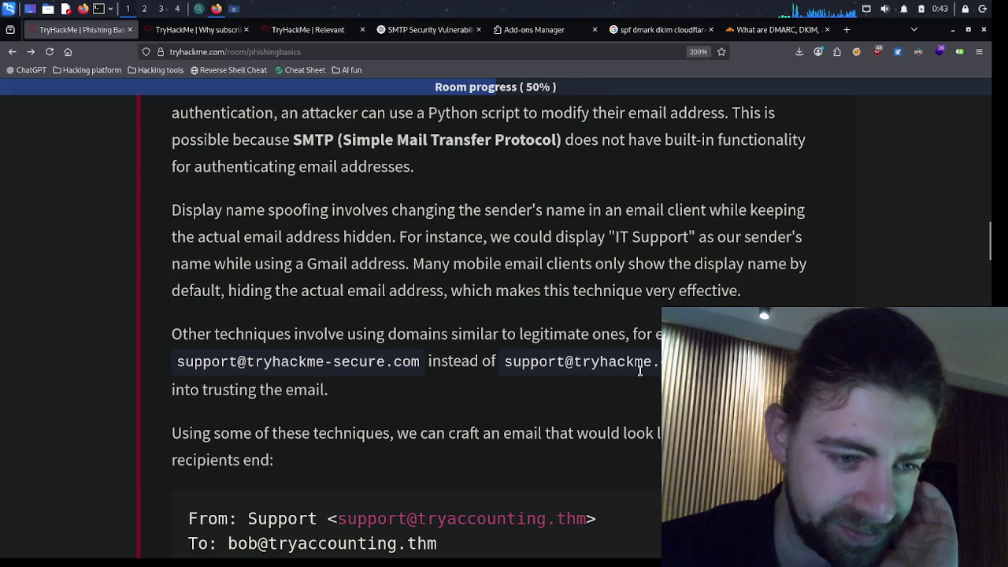
scroll(498, 327, "down", 1)
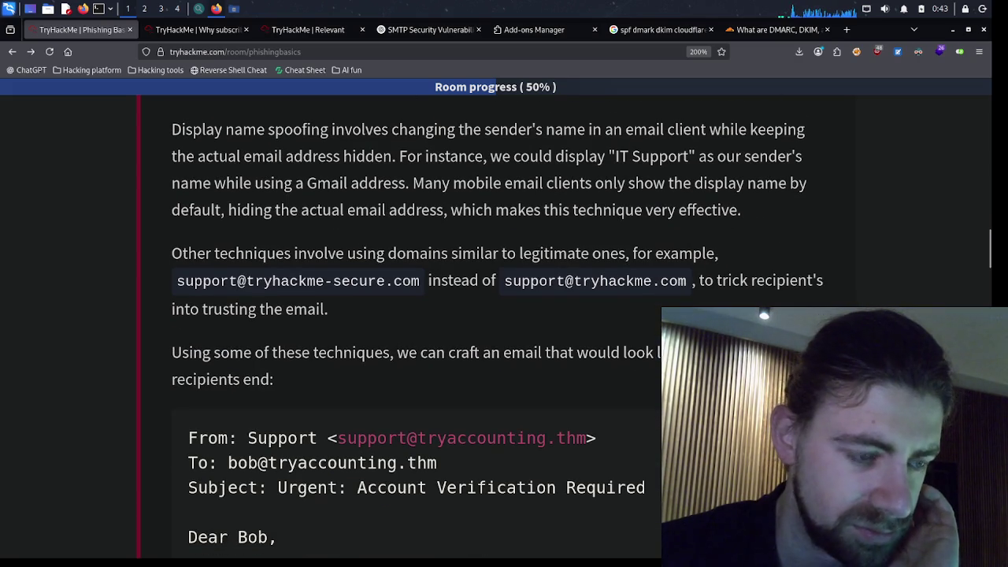
scroll(497, 328, "down", 2)
scroll(497, 328, "down", 5)
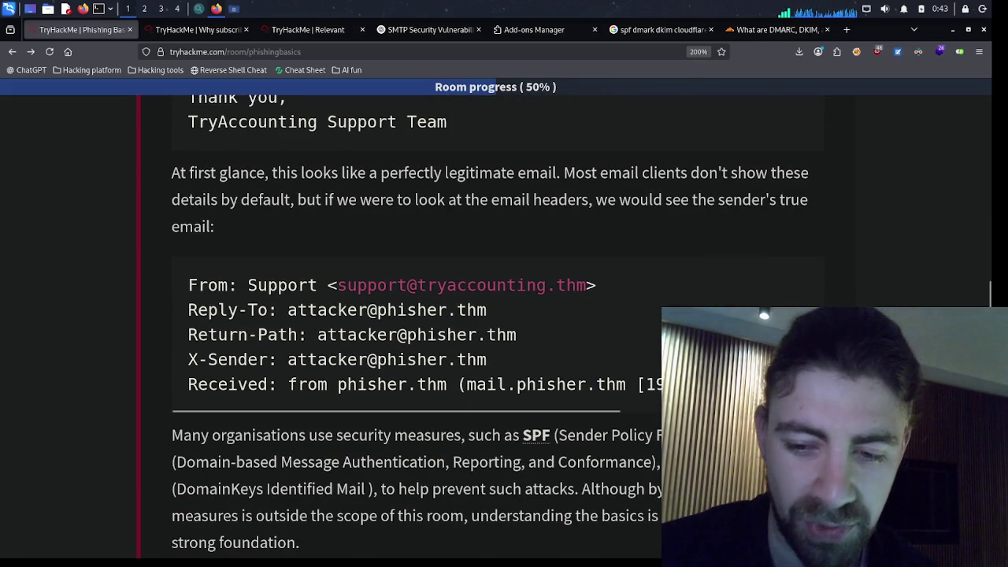
scroll(497, 328, "down", 1)
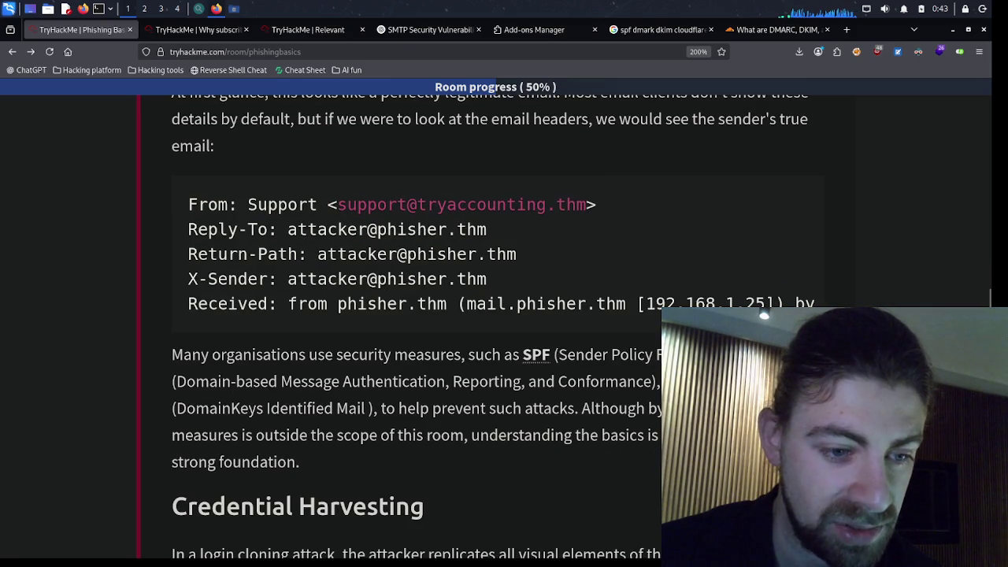
scroll(498, 327, "down", 1)
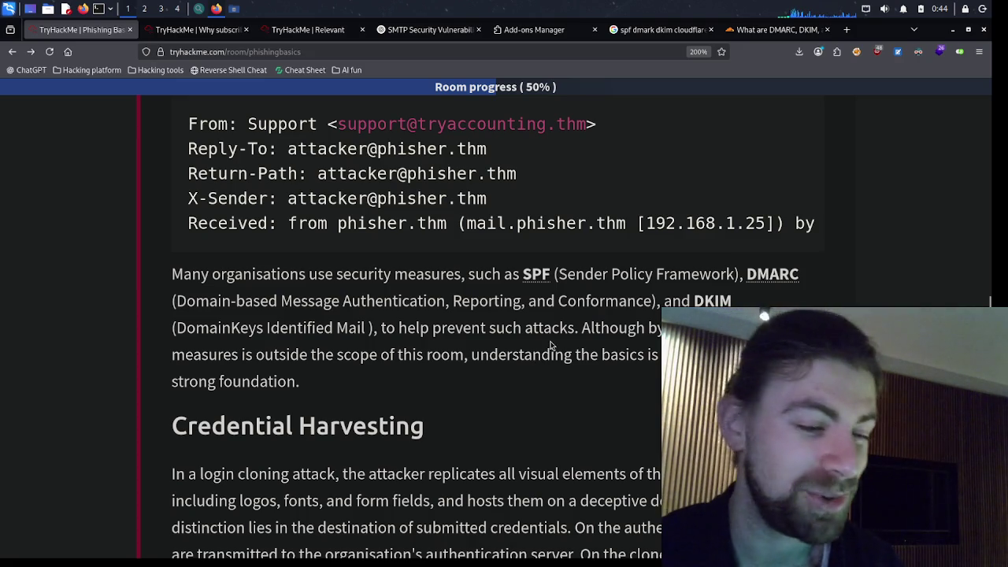
scroll(551, 346, "down", 2)
scroll(551, 346, "down", 2)
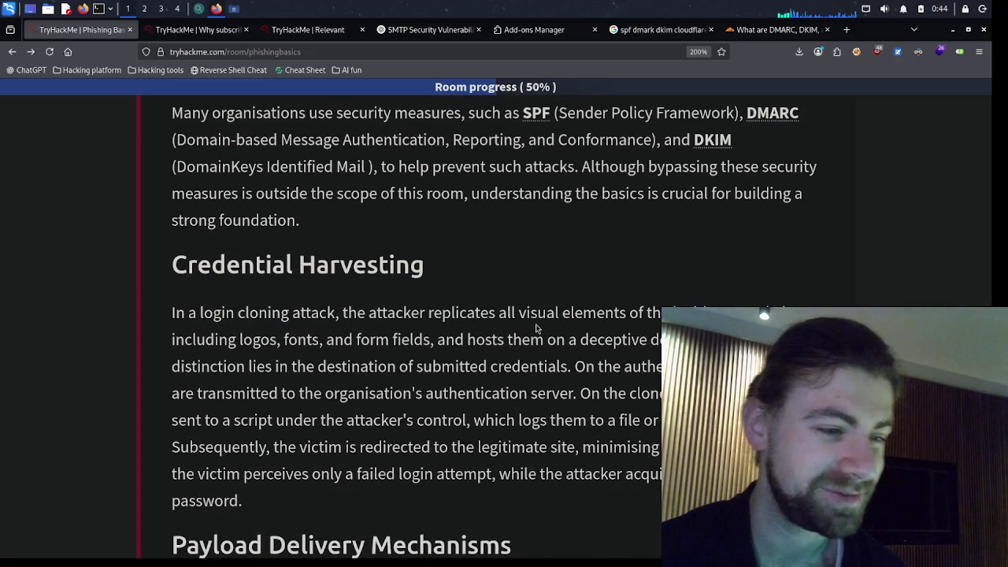
scroll(535, 324, "down", 2)
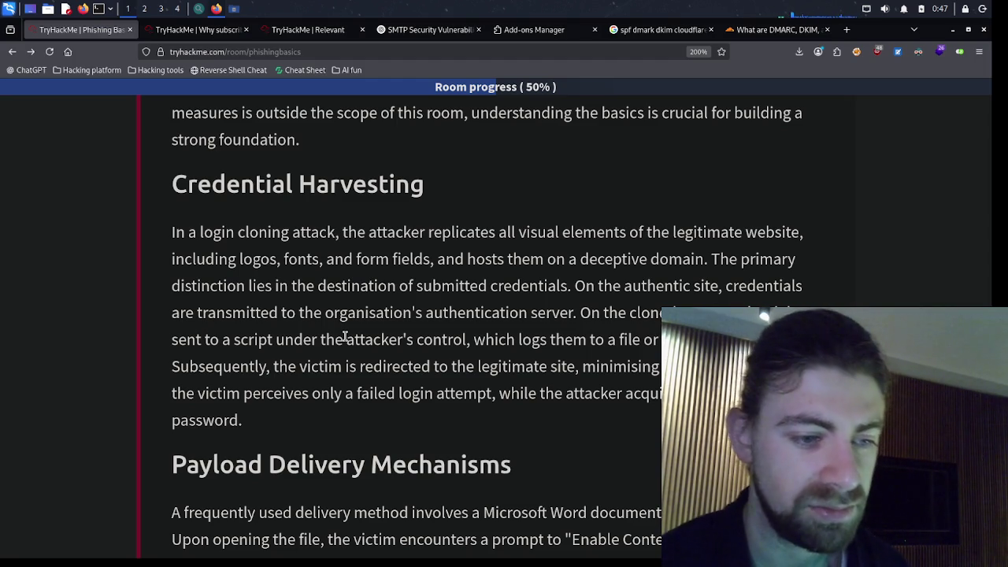
scroll(315, 299, "down", 2)
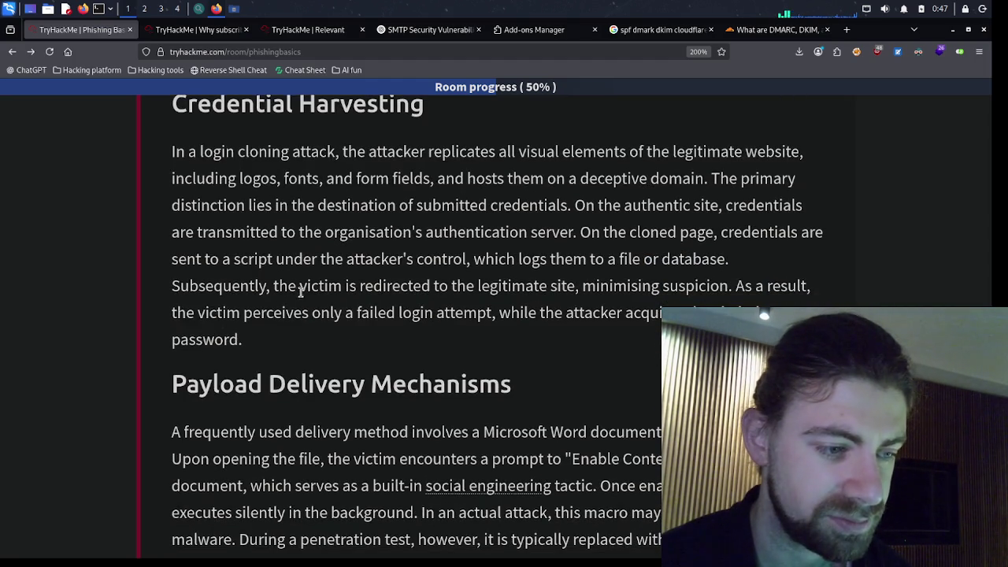
scroll(288, 282, "down", 1)
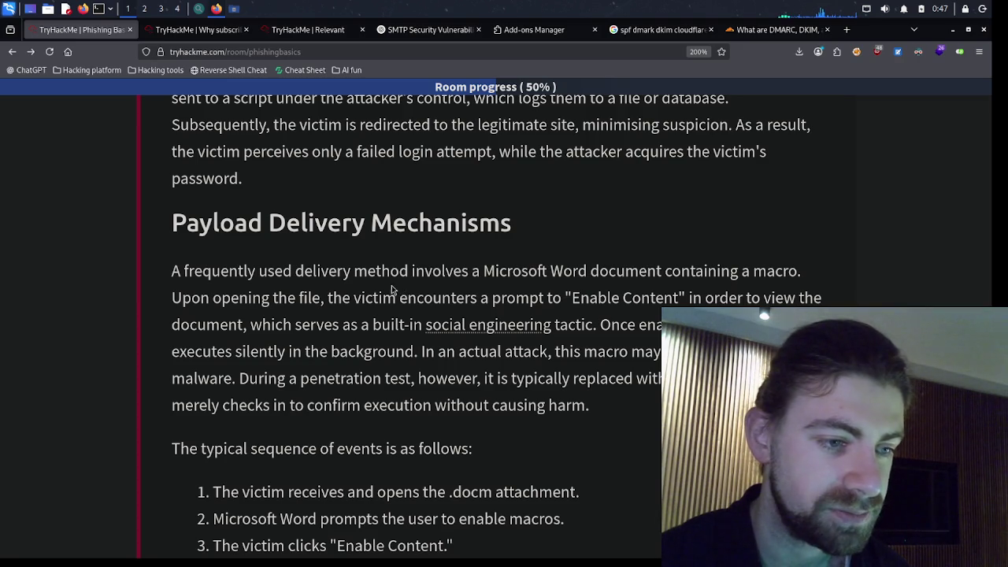
scroll(394, 290, "up", 2)
scroll(385, 281, "up", 1)
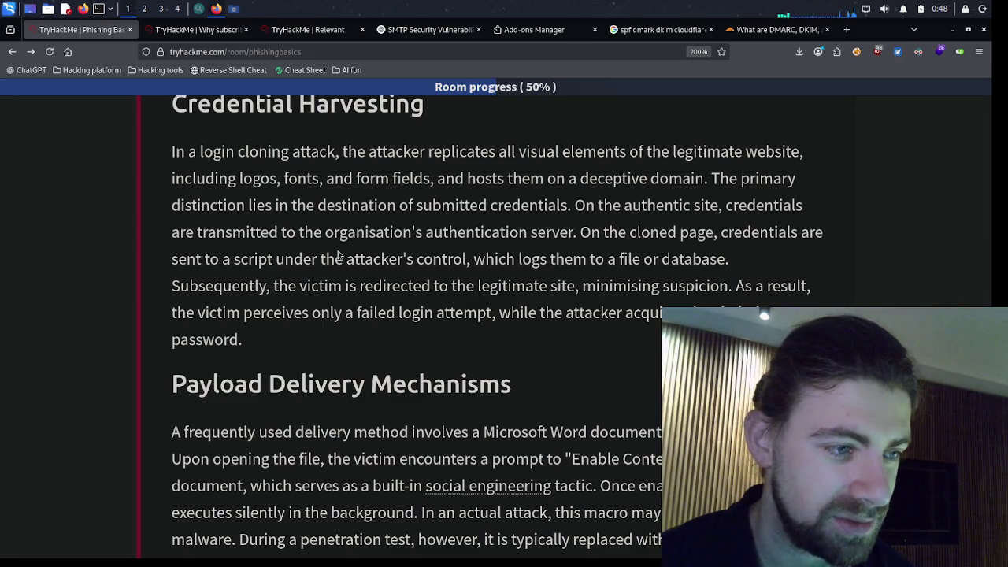
- Leave the VM full-screen view and read the Credential Harvesting section on cloned login pages
scroll(347, 259, "up", 1)
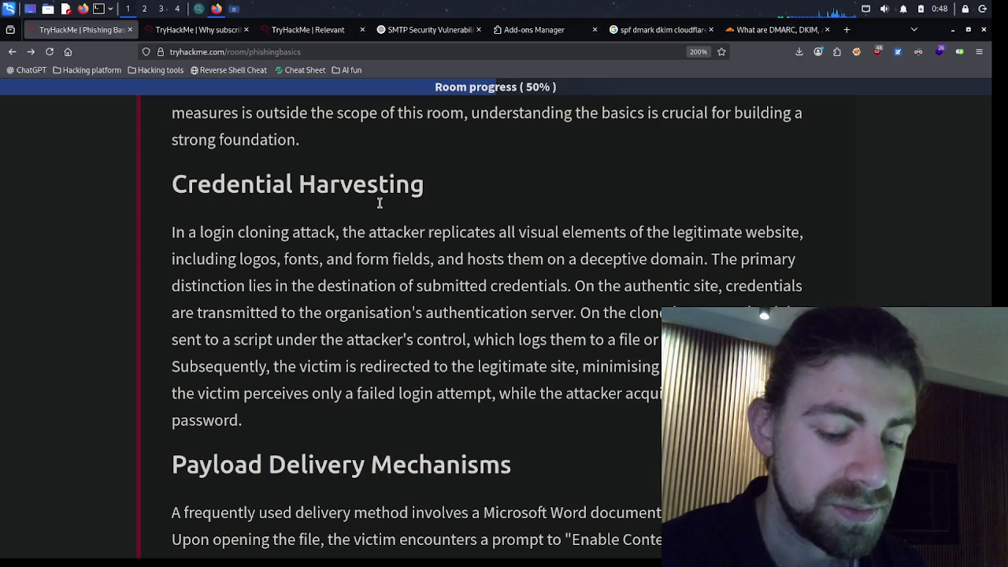
key("ctrl+f")
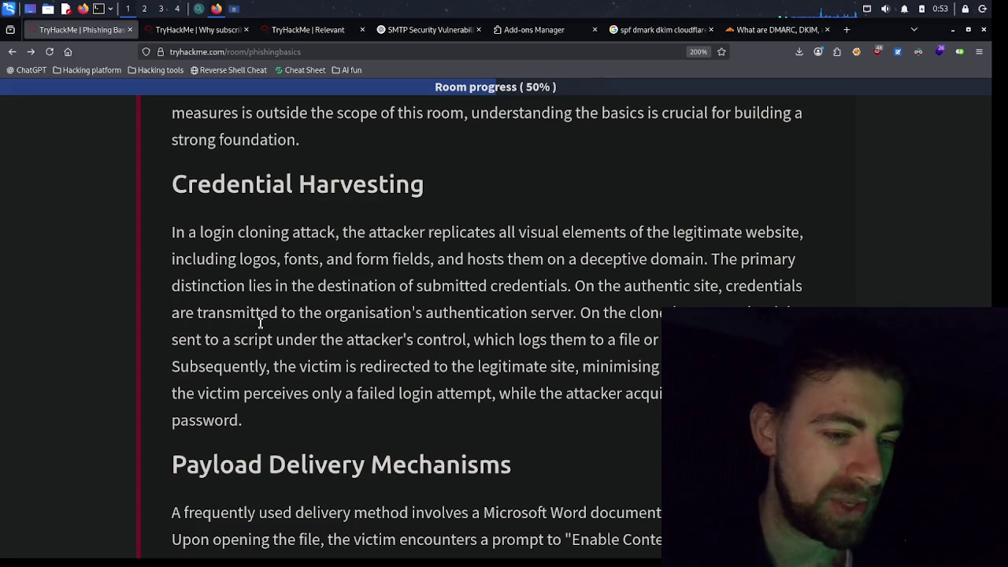
scroll(259, 363, "up", 5)
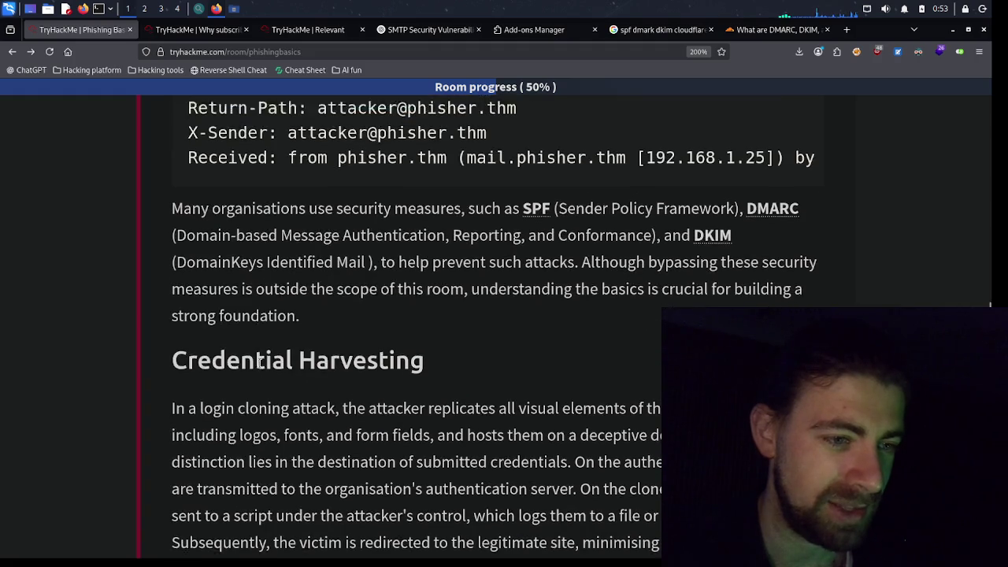
scroll(259, 363, "down", 5)
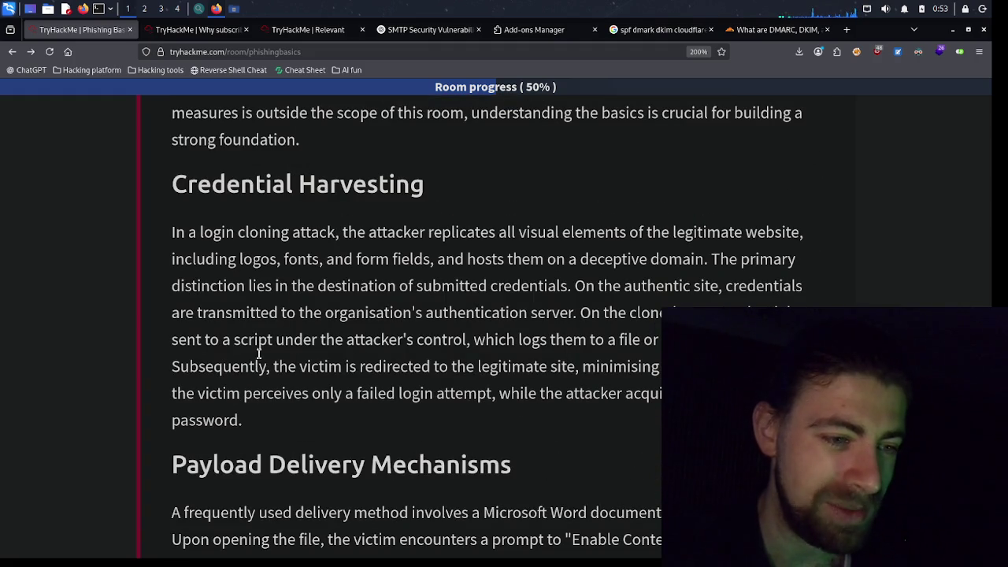
scroll(262, 354, "down", 2)
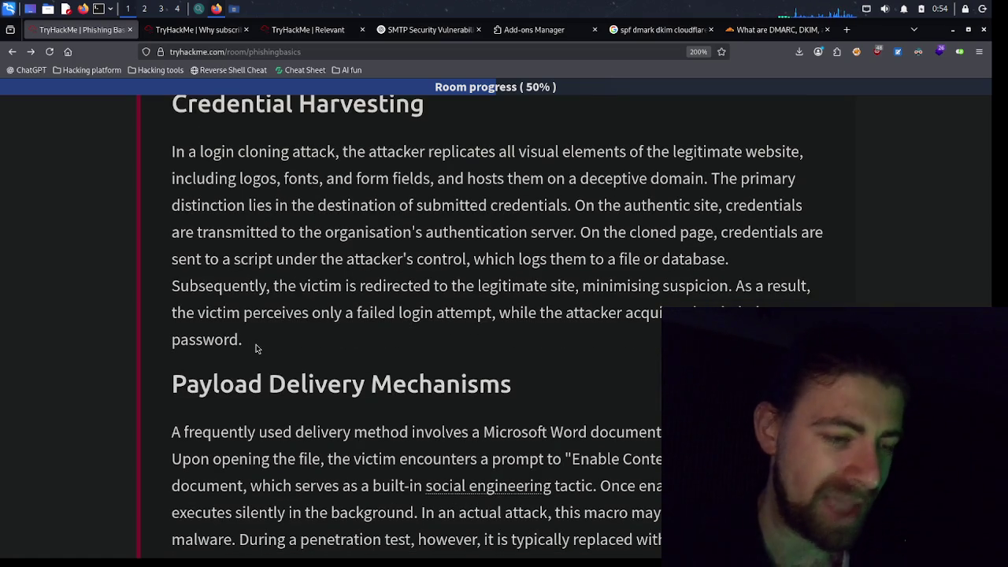
- Scroll to Payload Delivery Mechanisms and its five-step macro-enabled Word document attack sequence
scroll(363, 272, "down", 2)
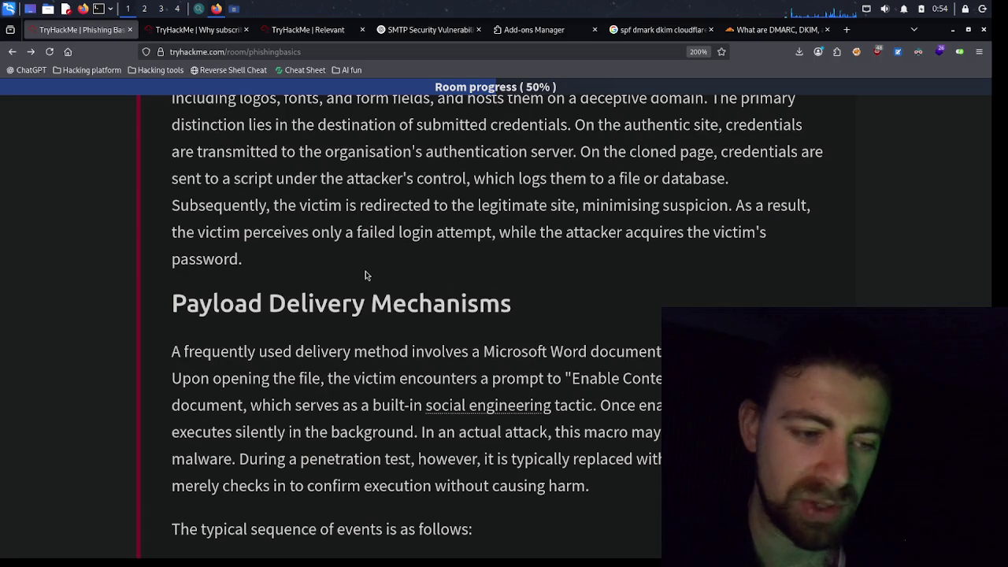
scroll(365, 275, "down", 6)
scroll(365, 271, "up", 2)
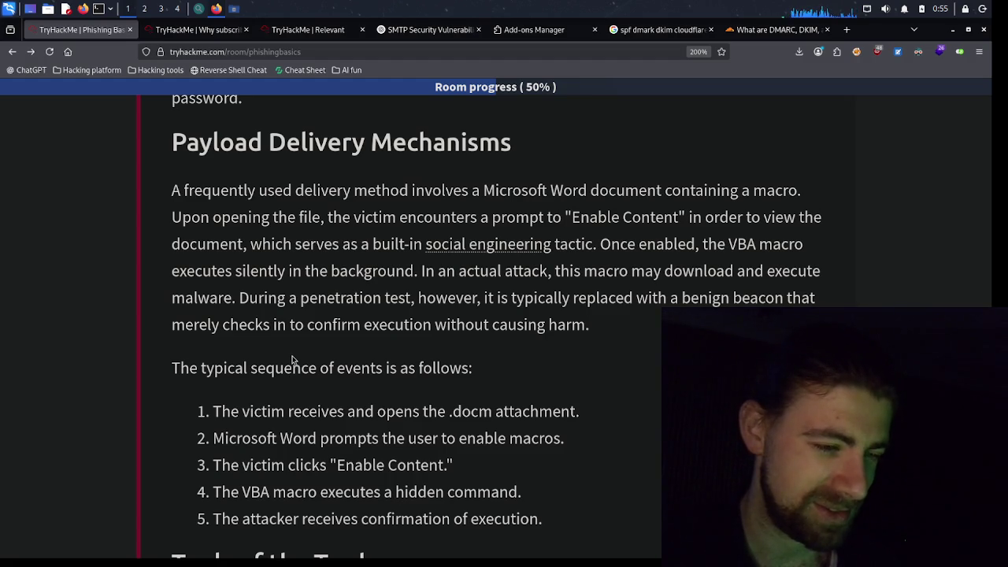
scroll(304, 350, "down", 2)
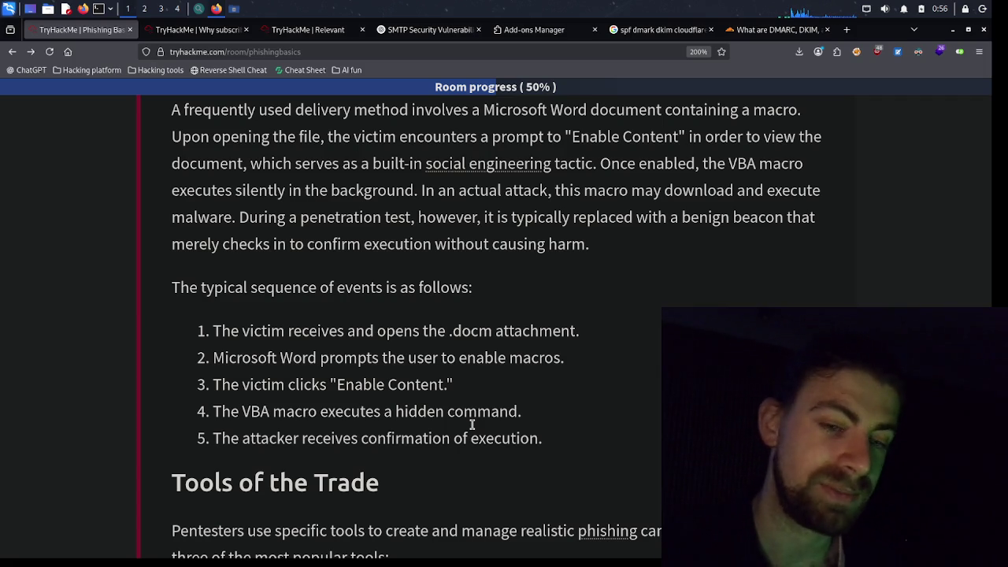
scroll(549, 340, "down", 3)
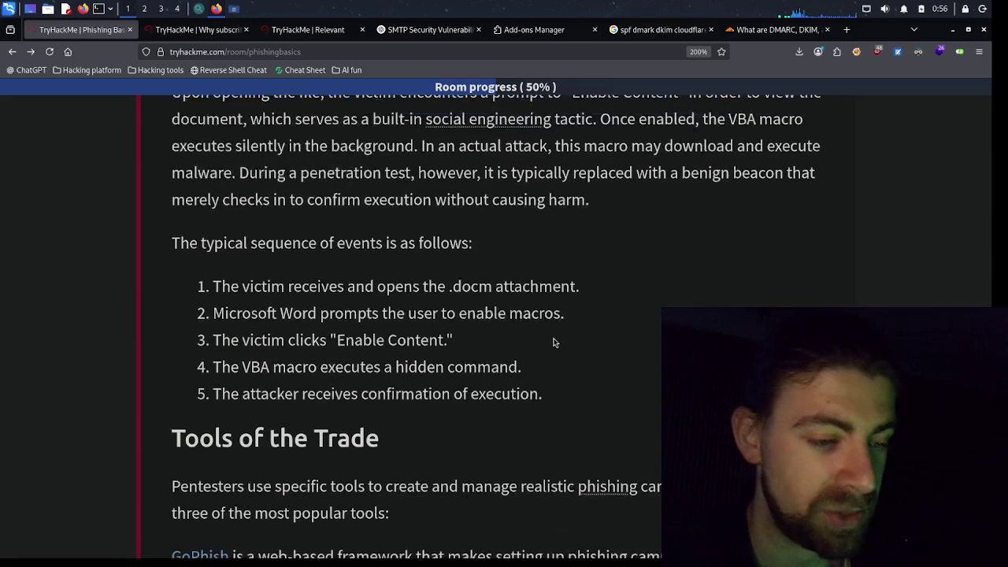
scroll(544, 332, "down", 2)
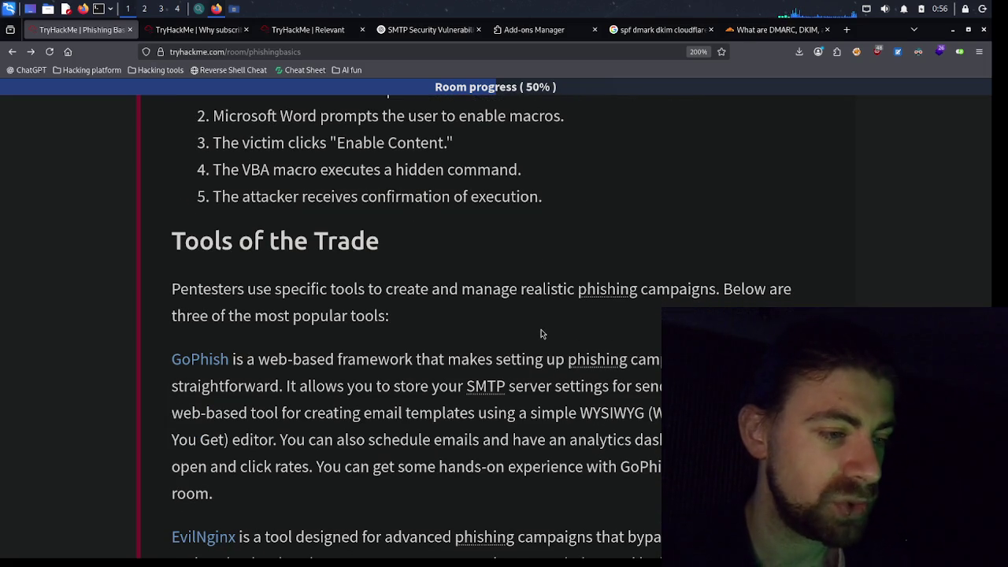
scroll(543, 329, "down", 2)
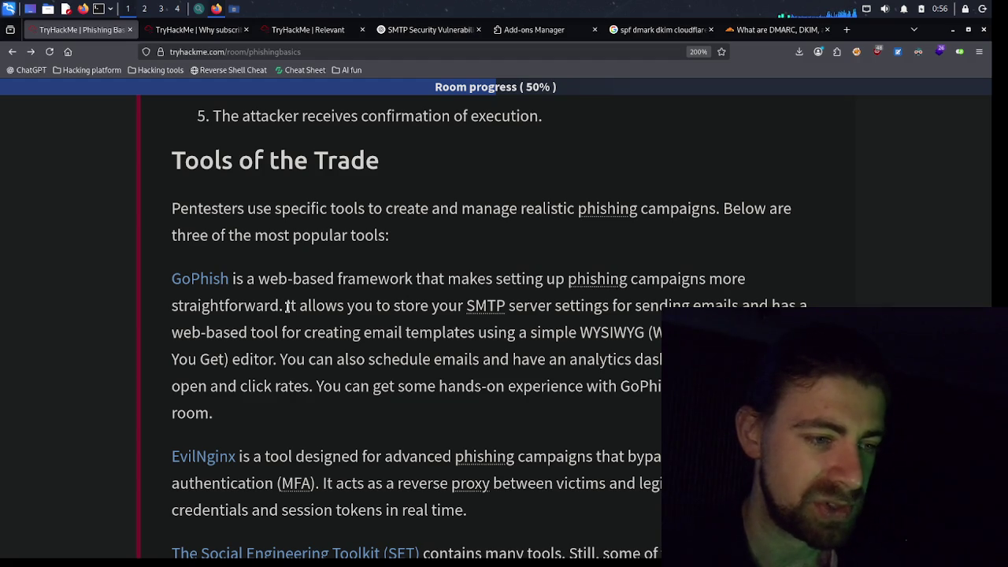
left_click_drag(285, 307, 740, 308)
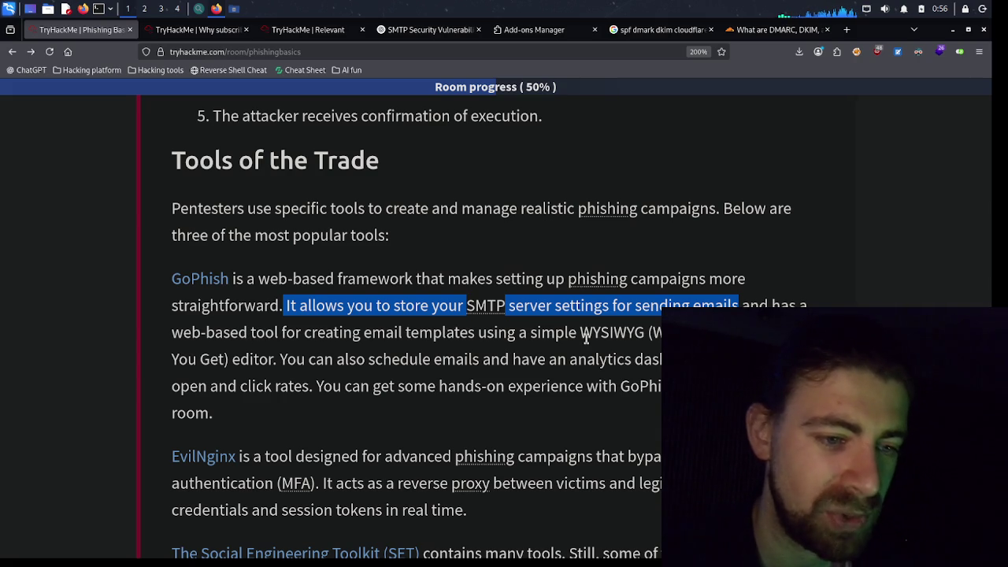
left_click_drag(584, 337, 641, 337)
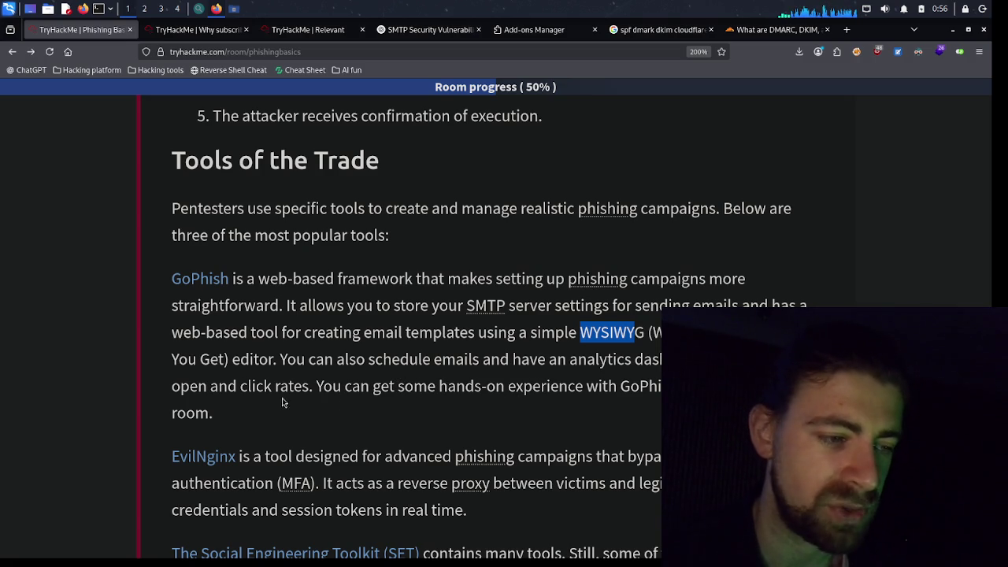
scroll(565, 389, "down", 1)
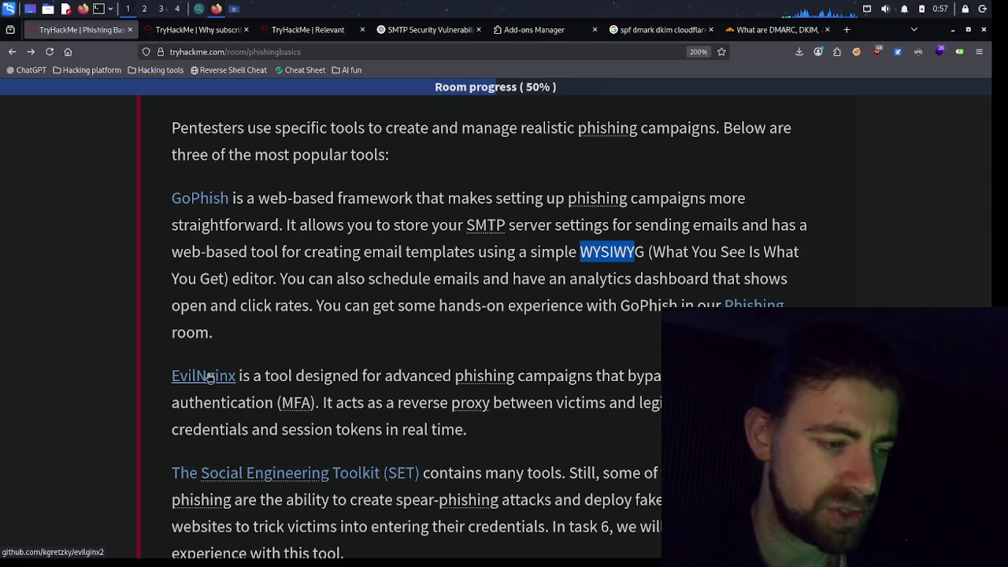
- Open the EvilNginx link in a new tab and read the evilginx2 README on Evilginx 3.0
middle_click(209, 378)
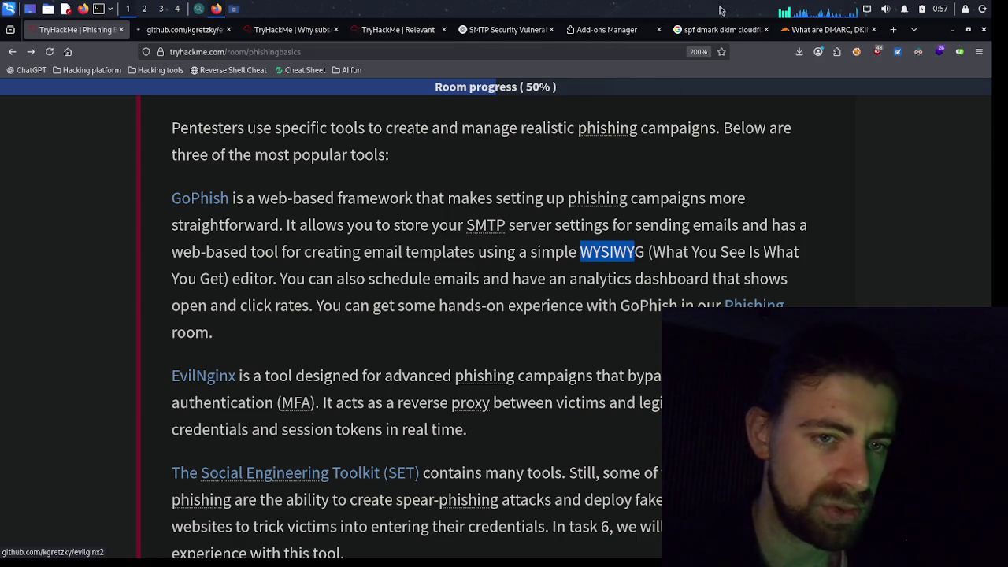
left_click(186, 31)
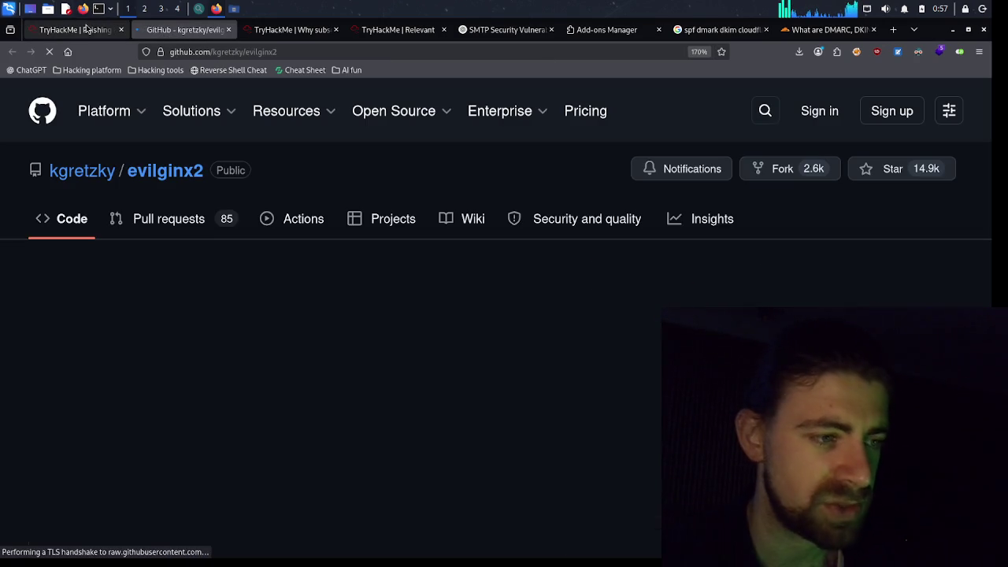
scroll(237, 165, "down", 1)
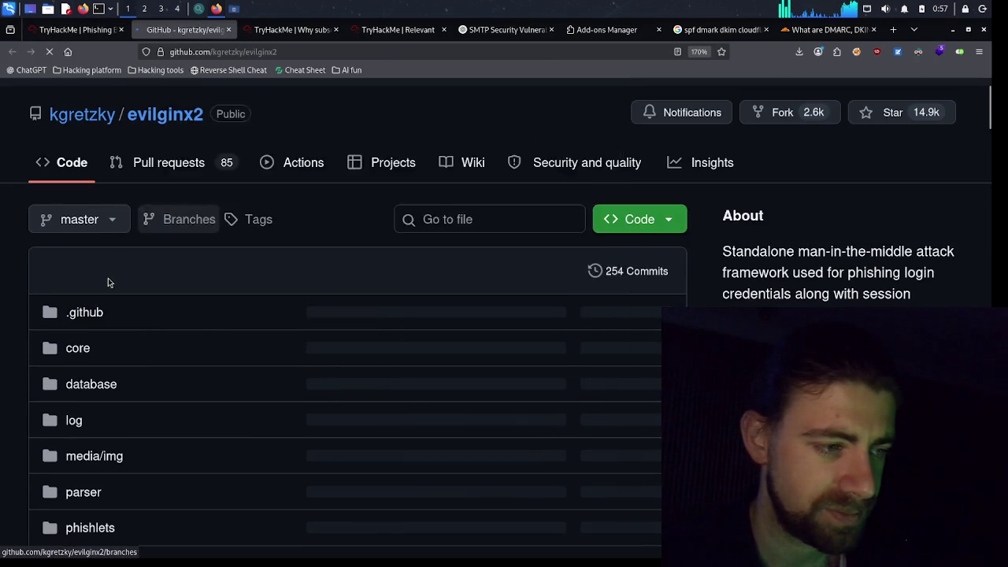
scroll(109, 282, "down", 5)
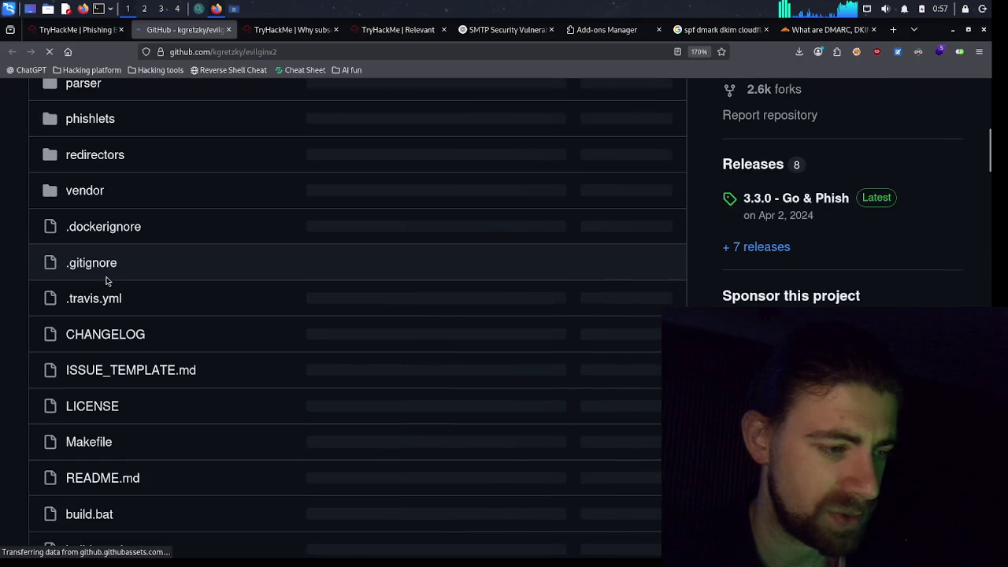
left_click(118, 486)
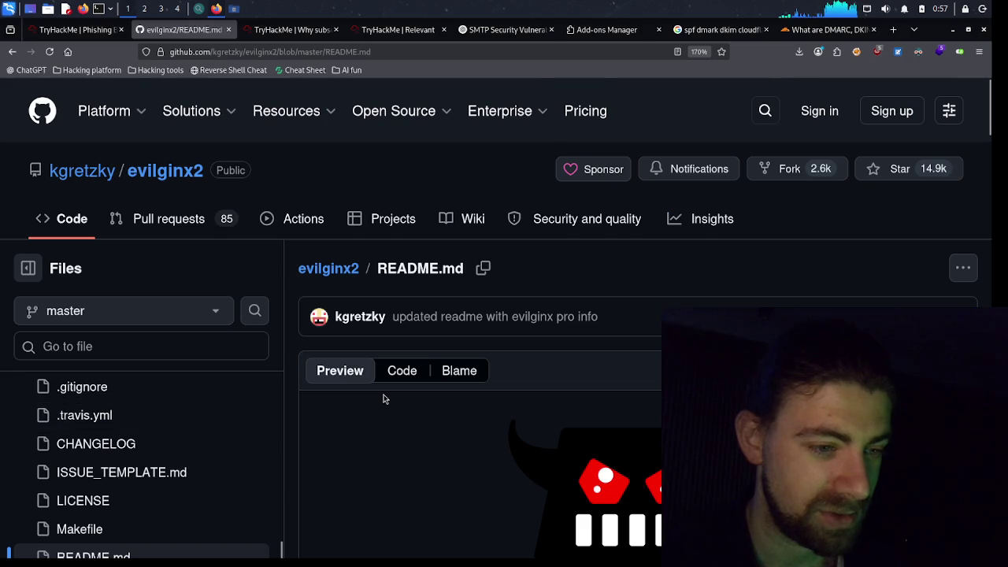
scroll(384, 399, "down", 3)
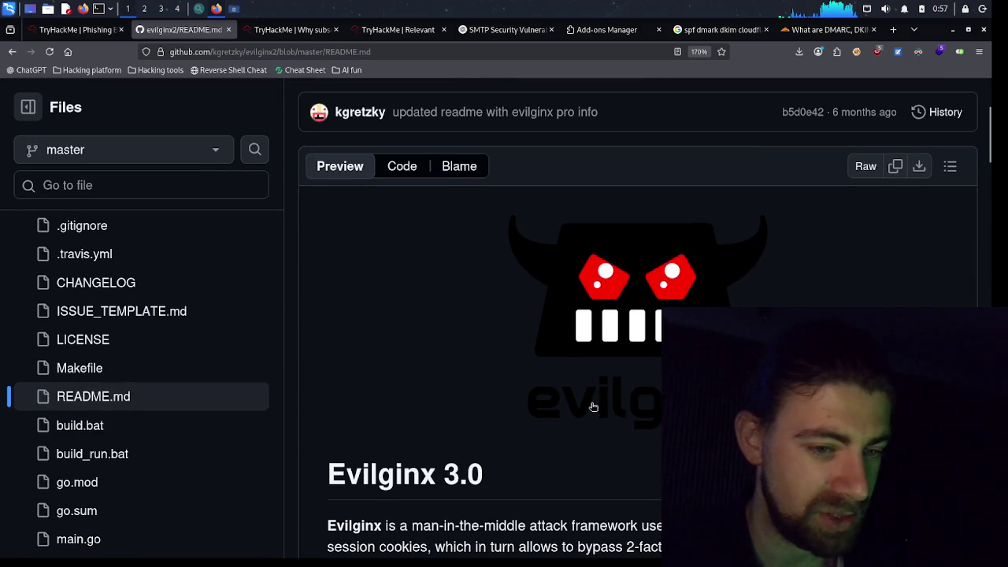
scroll(650, 409, "down", 3)
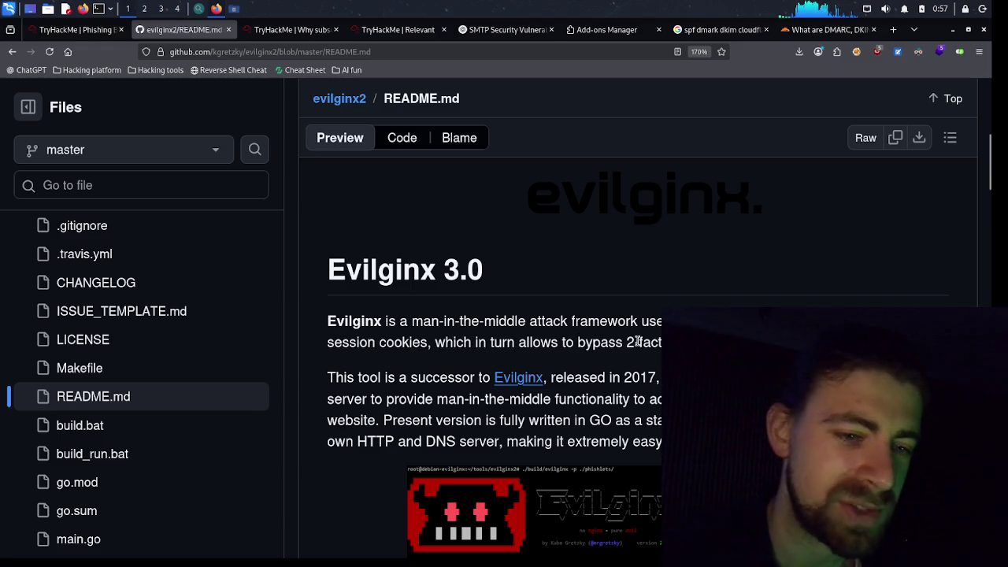
scroll(638, 354, "down", 2)
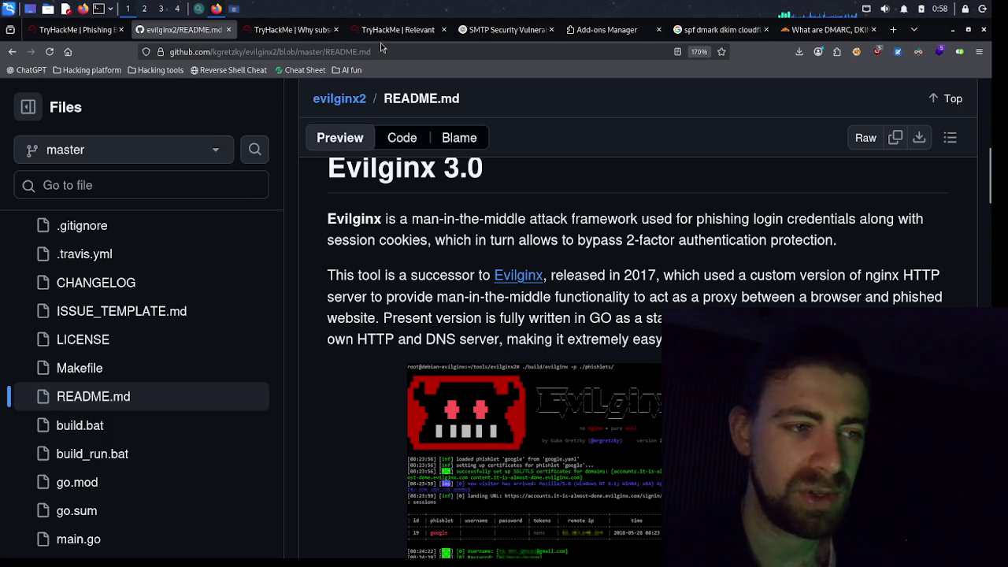
- Close the evilginx2 tab and scroll down to the task's 'Answer the questions below' fields
middle_click(174, 39)
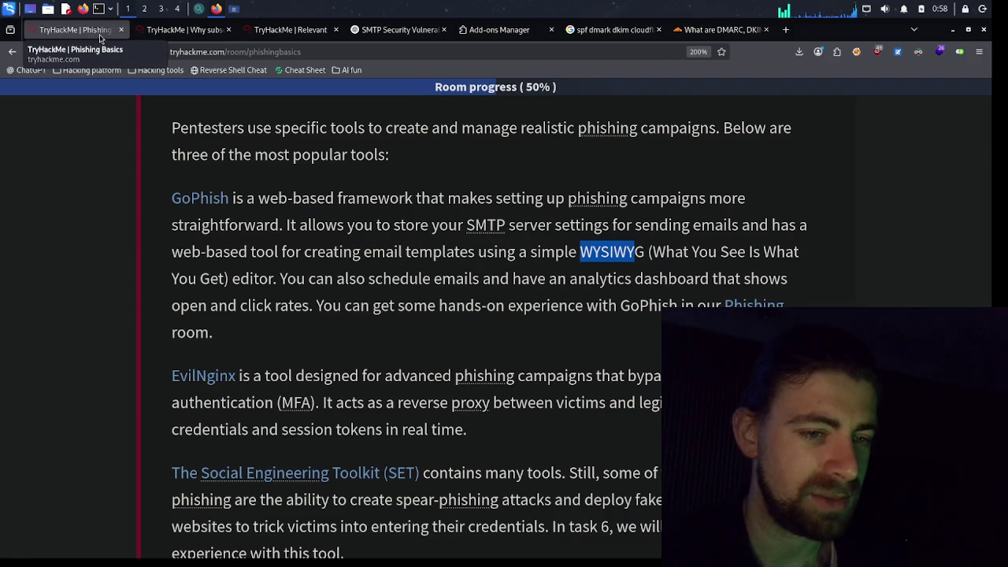
scroll(556, 234, "down", 2)
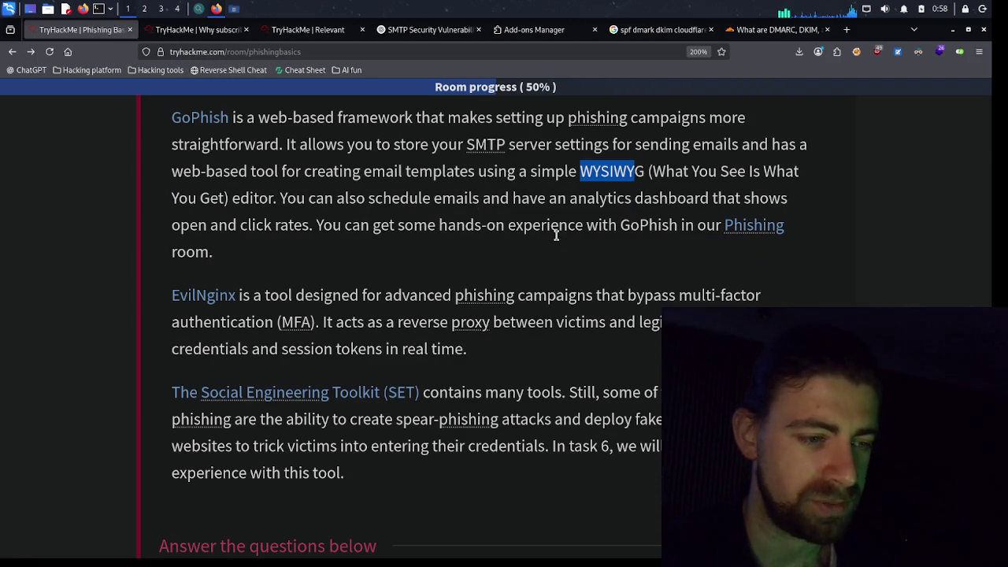
scroll(556, 235, "down", 3)
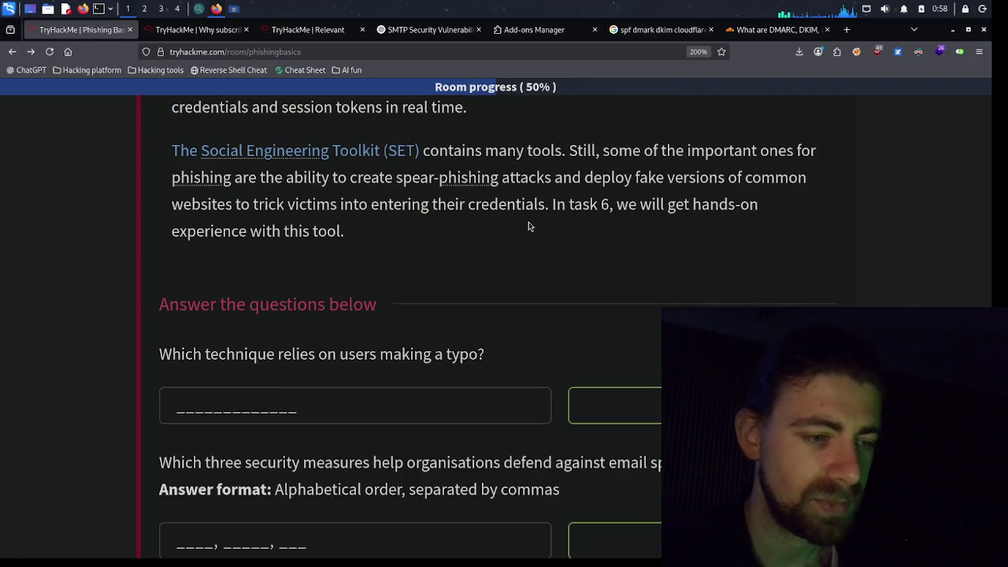
- Answer the typo-based technique question with 'typosquatting'
left_click(287, 415)
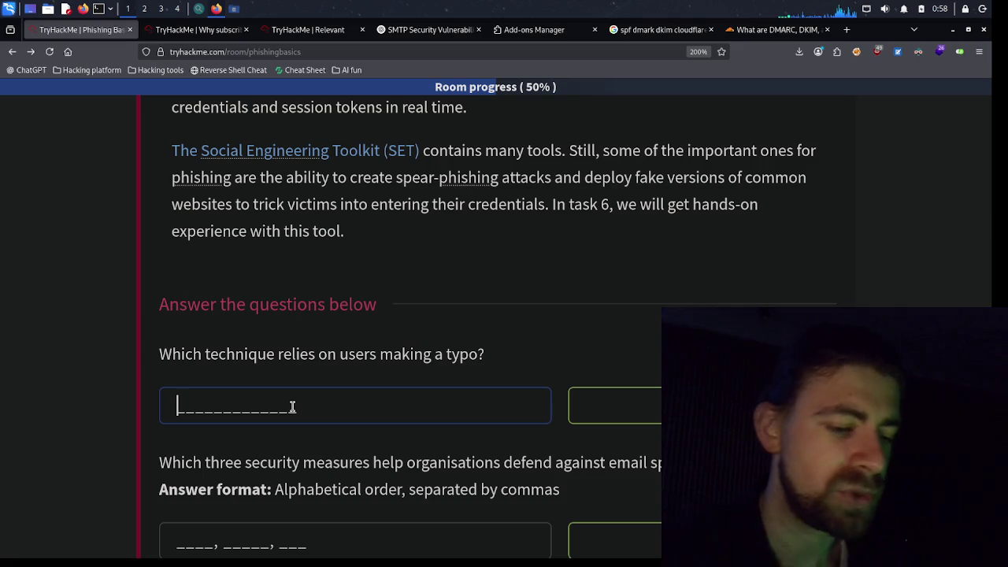
type("typosqua")
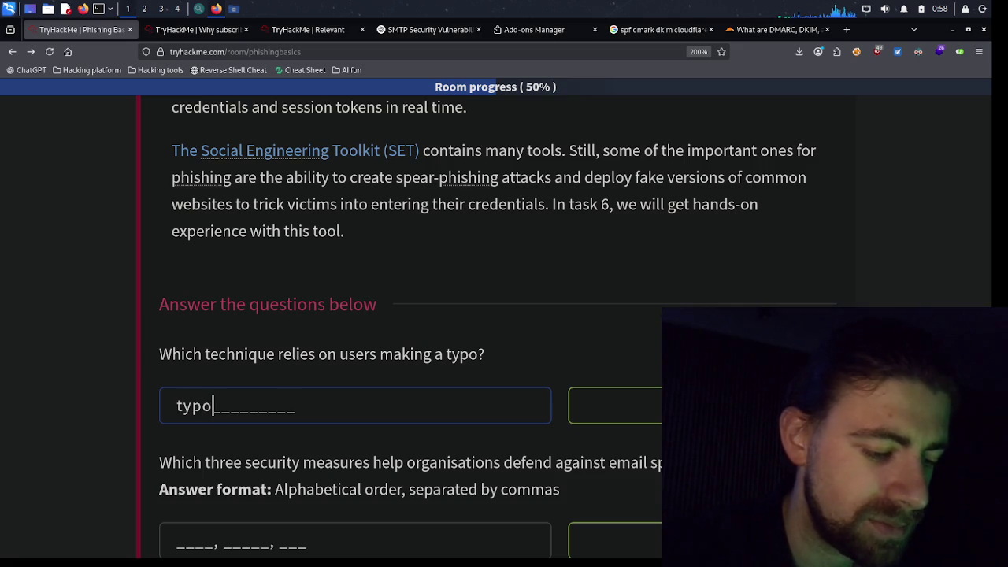
type("tting")
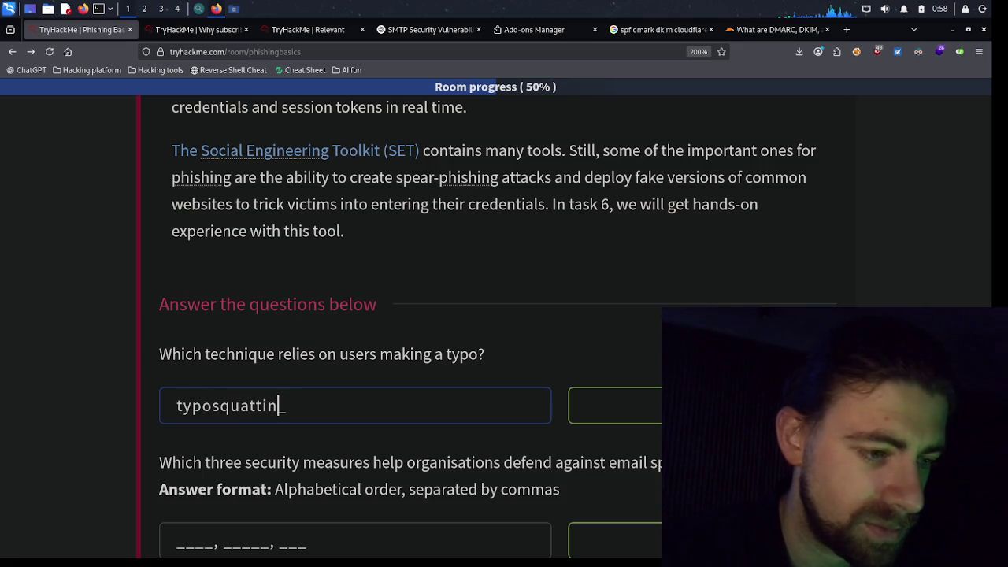
left_click(630, 399)
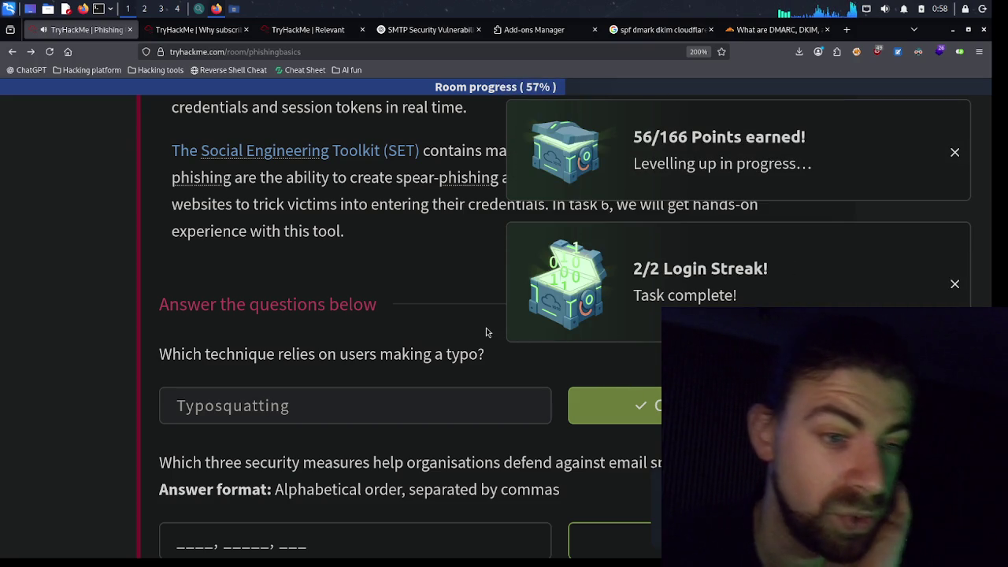
- Submit 'dkim, dmarc, spf' as the email spoofing defences answer
scroll(470, 331, "down", 2)
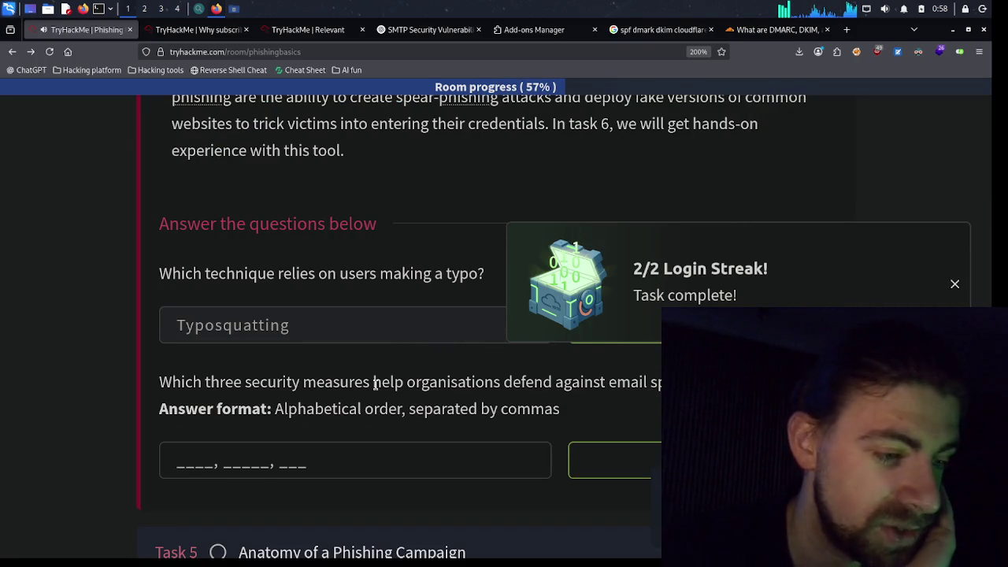
scroll(349, 391, "down", 2)
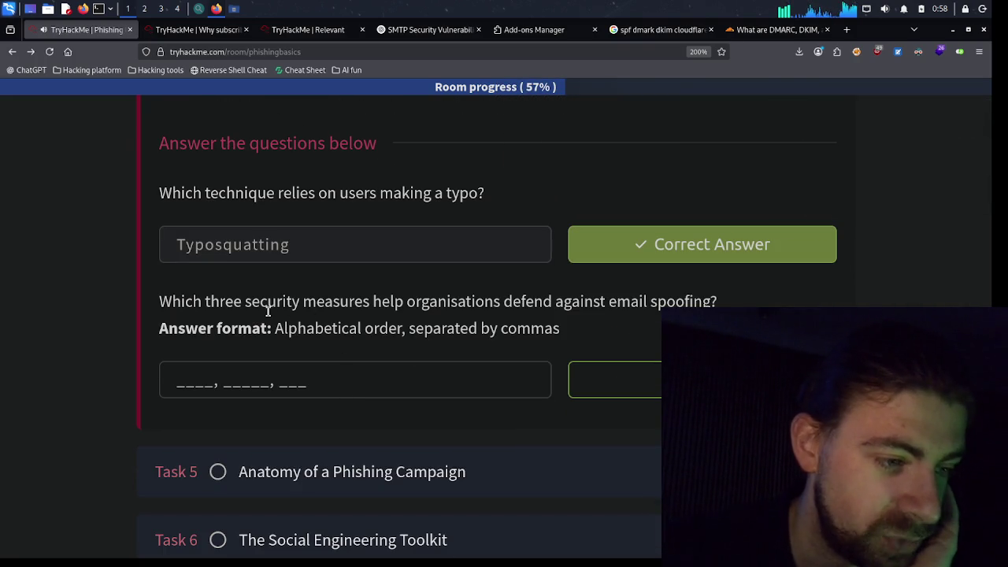
left_click(315, 381)
type("dkim, ")
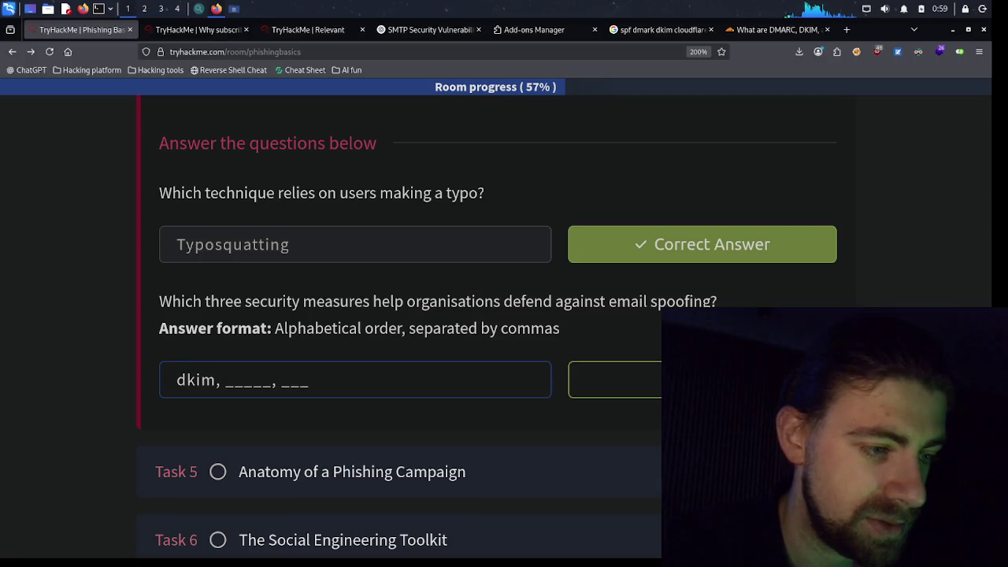
type("dma")
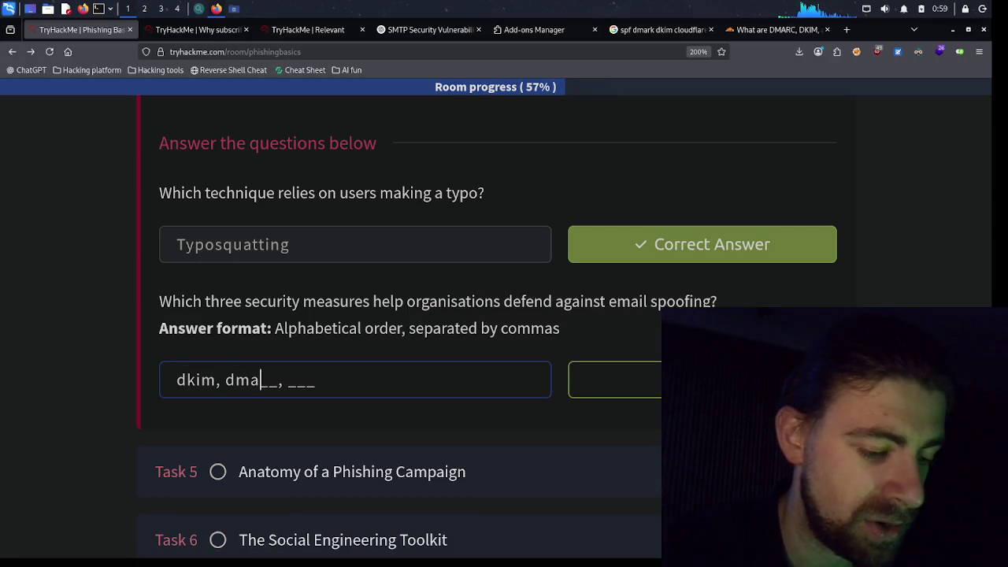
type("rc, ")
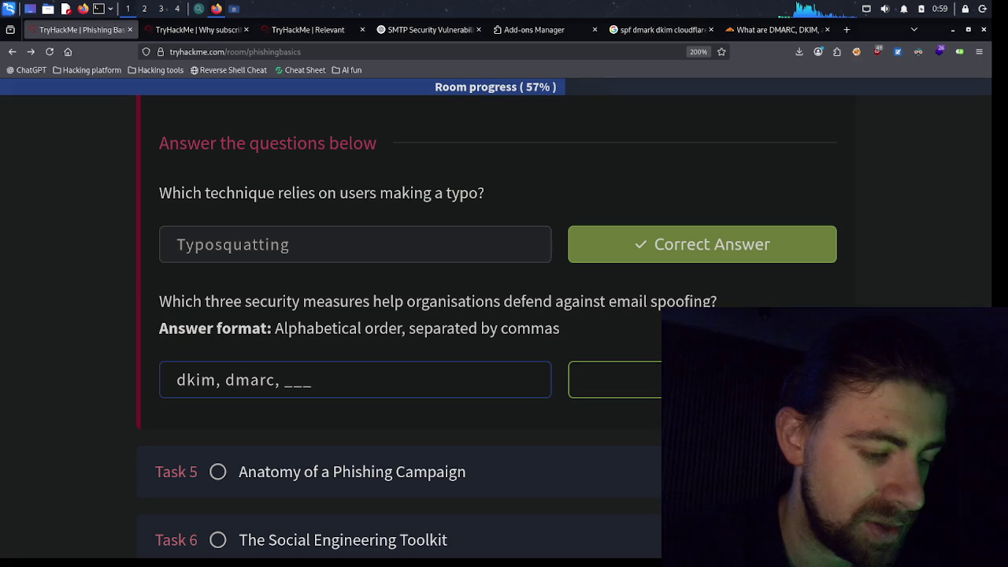
type("s")
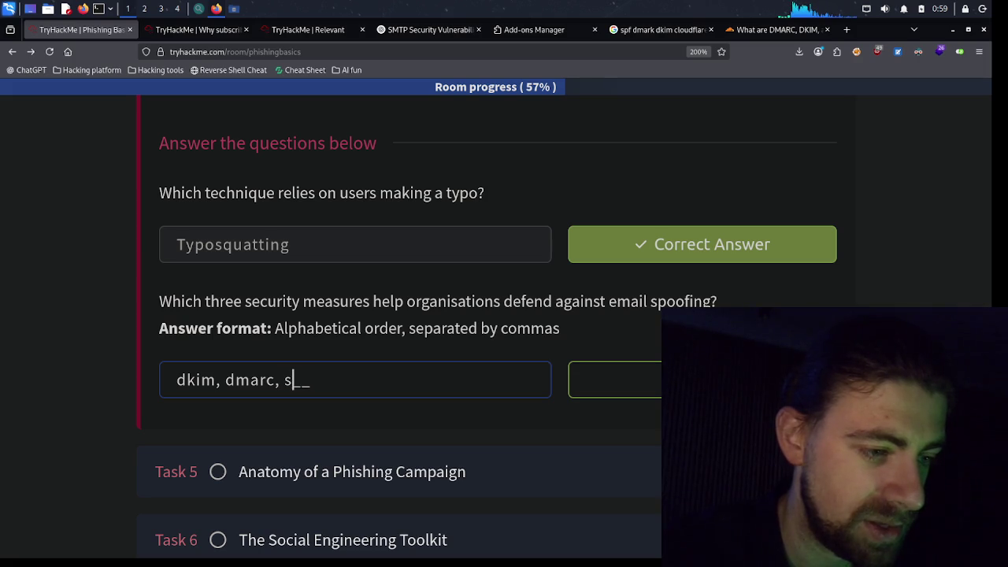
type("pf")
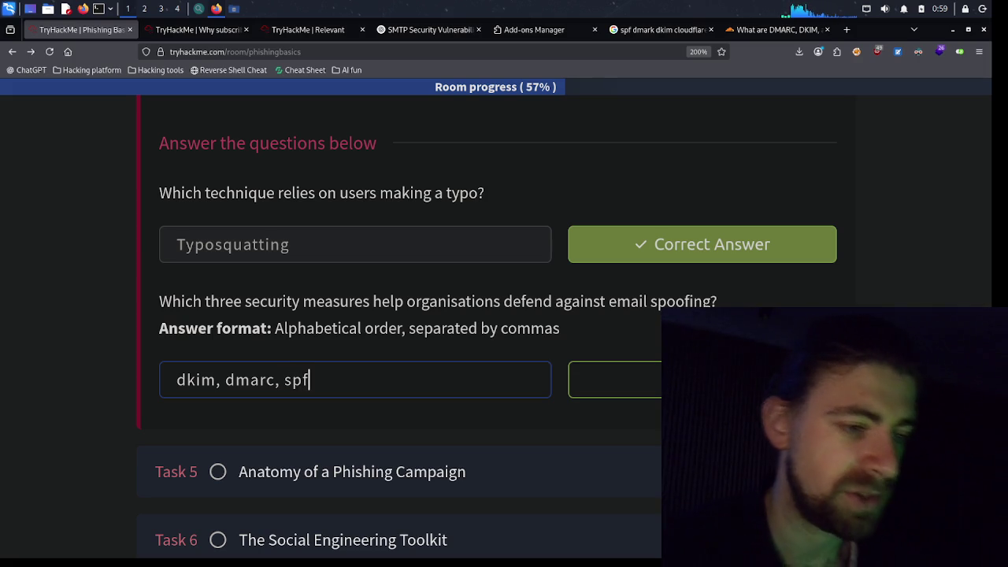
key("ctrl+shift+Left")
key("ctrl+a")
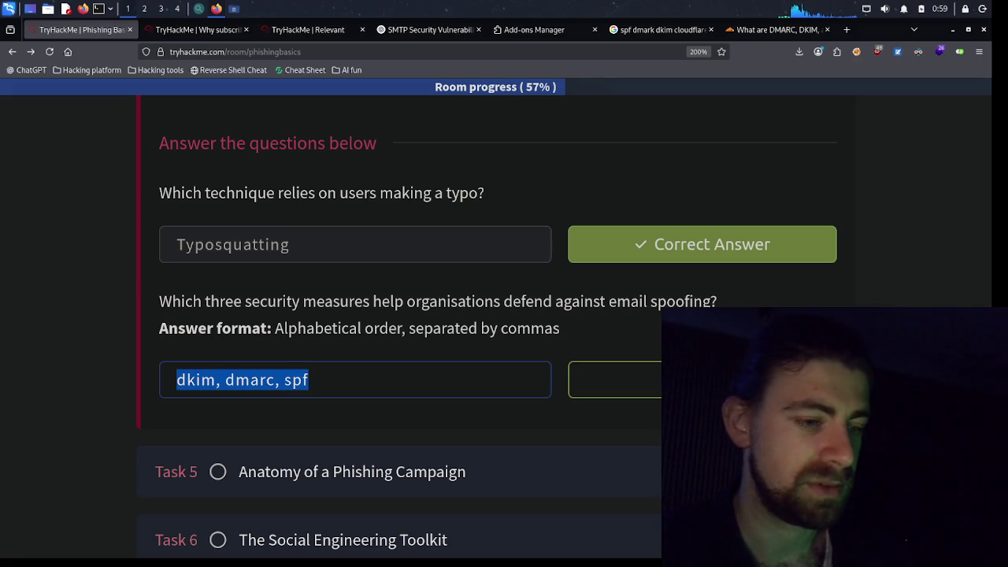
left_click(584, 392)
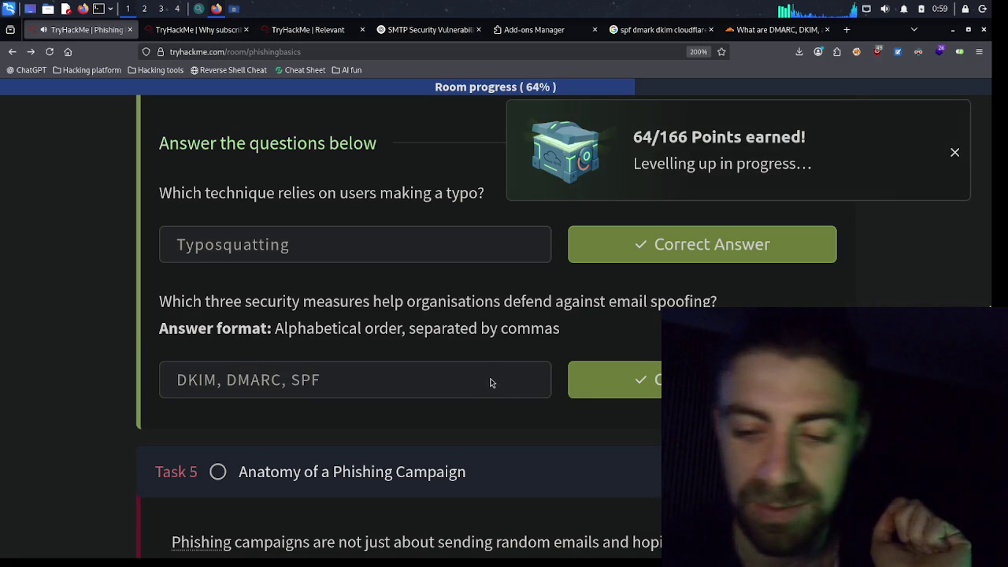
scroll(490, 370, "down", 1)
scroll(490, 365, "down", 1)
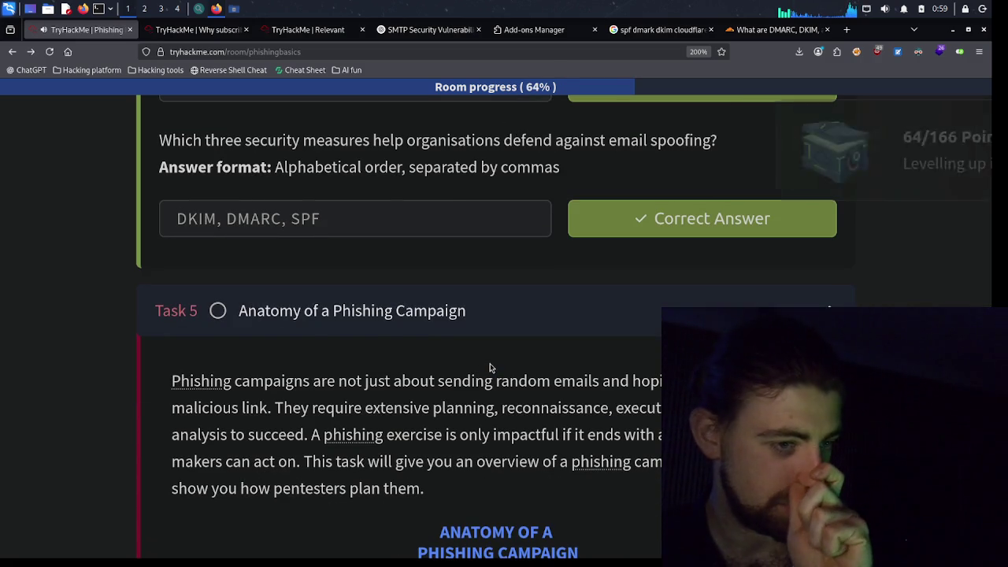
scroll(491, 362, "down", 1)
scroll(492, 360, "down", 1)
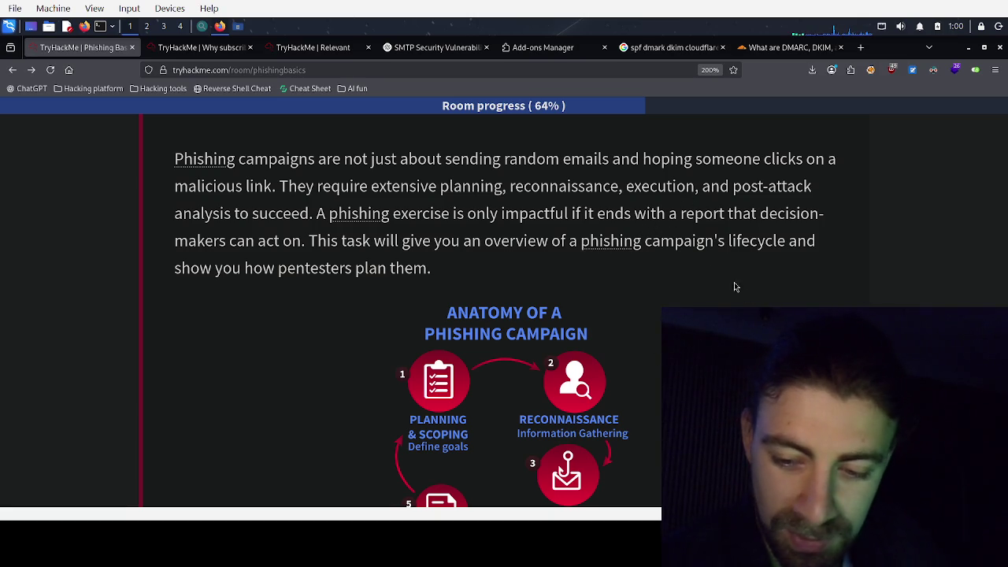
scroll(758, 305, "down", 2)
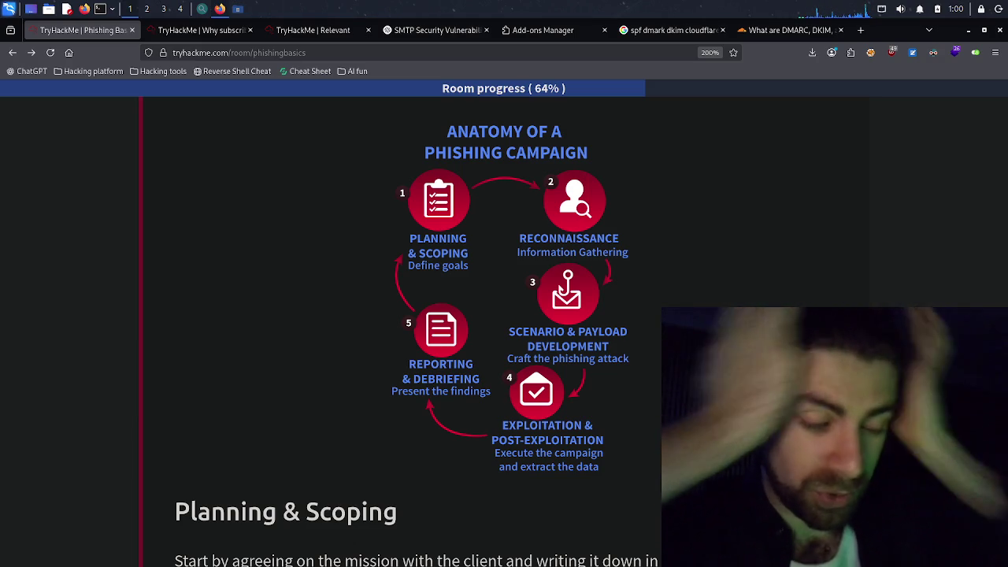
scroll(504, 315, "down", 2)
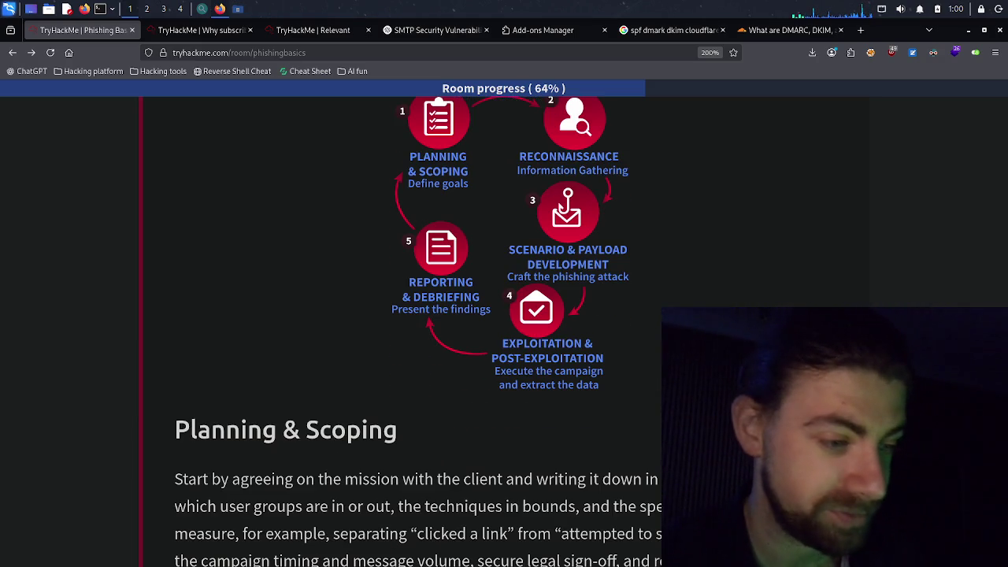
scroll(260, 421, "down", 6)
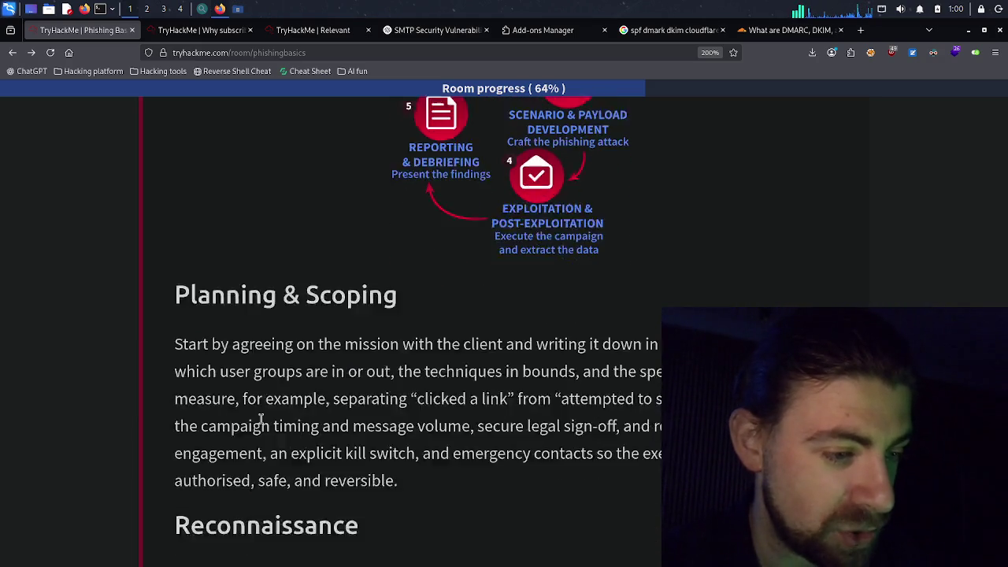
scroll(263, 408, "down", 6)
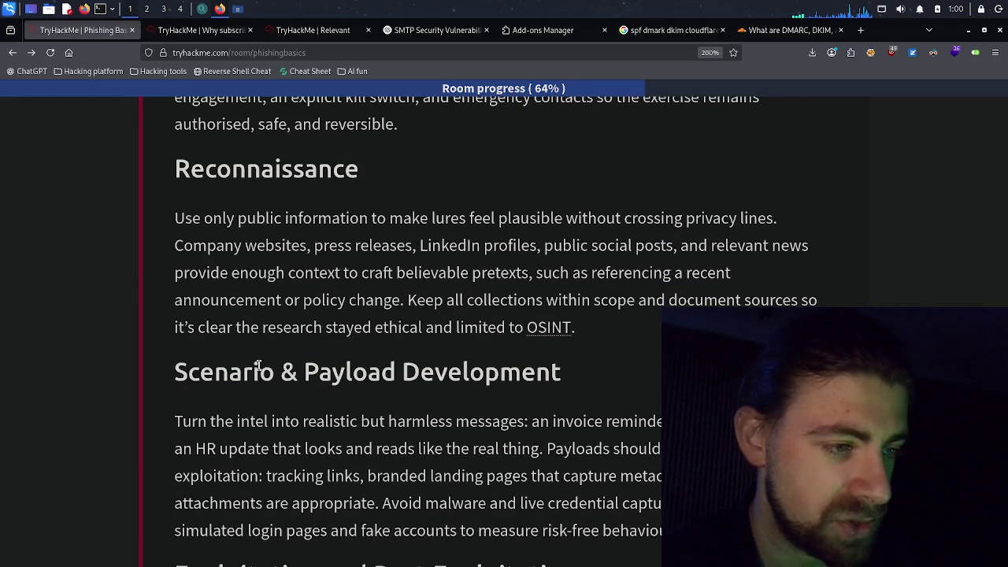
scroll(275, 371, "up", 2)
scroll(275, 371, "up", 8)
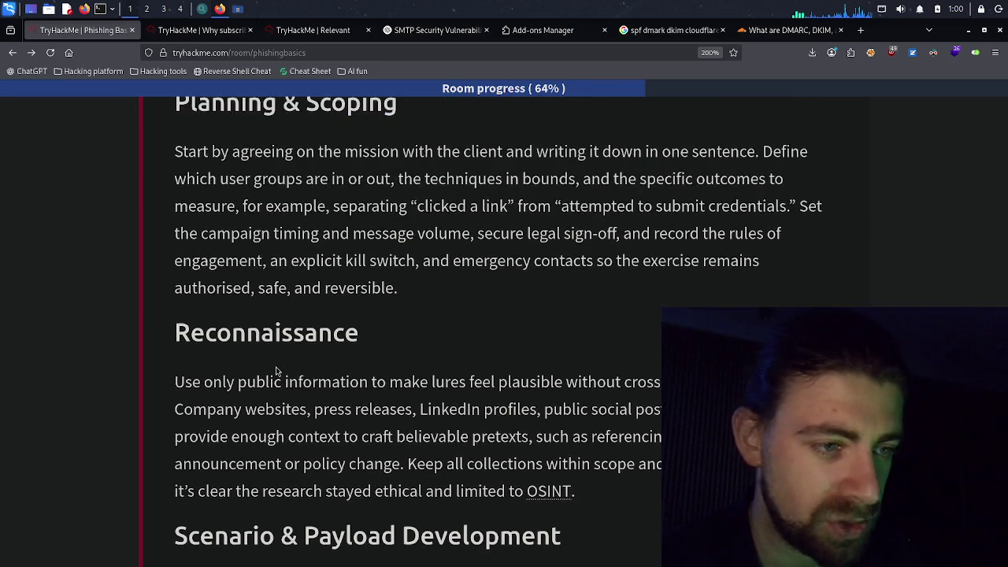
scroll(275, 368, "up", 9)
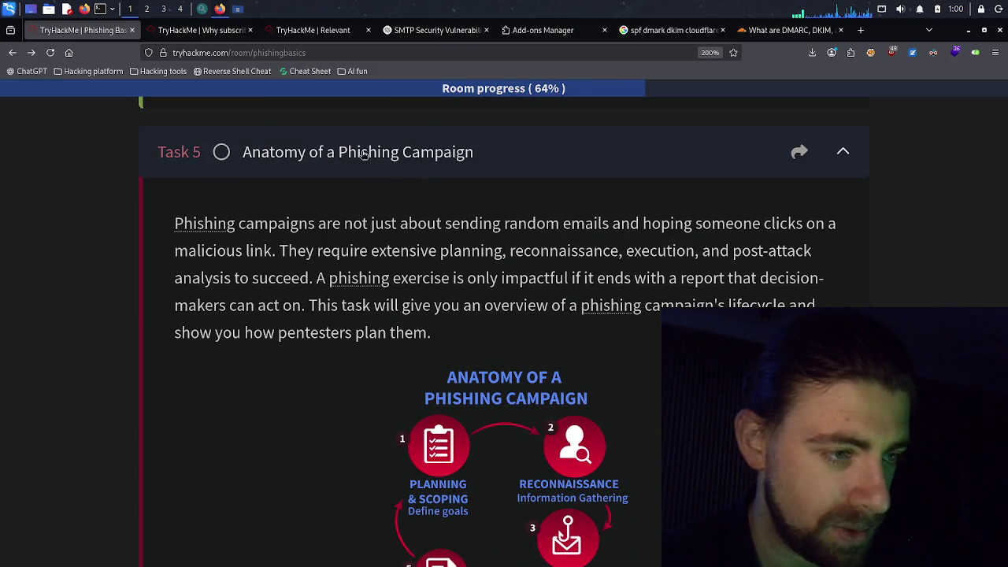
scroll(464, 171, "down", 4)
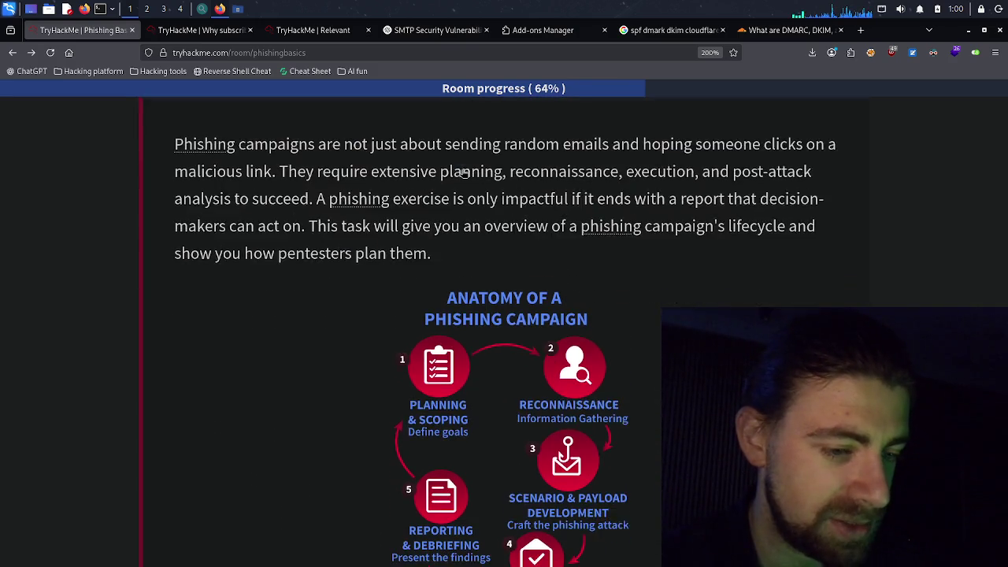
scroll(462, 170, "up", 4)
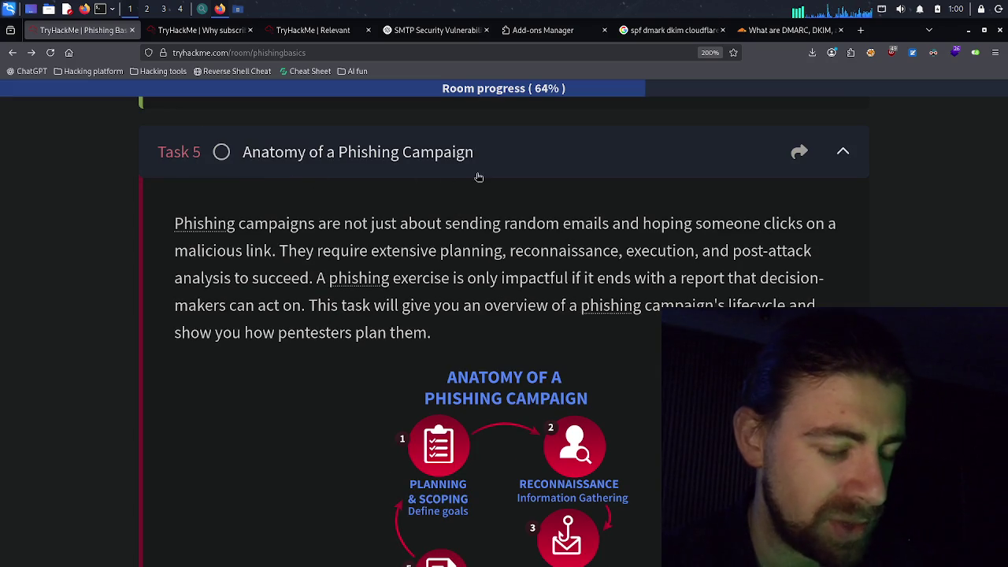
scroll(475, 174, "down", 9)
scroll(475, 174, "down", 3)
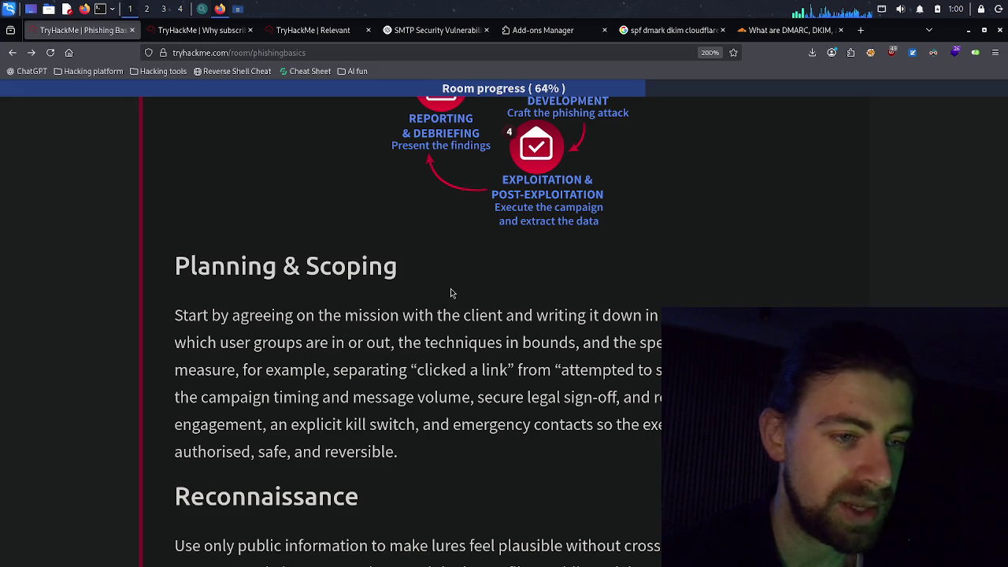
scroll(450, 293, "up", 6)
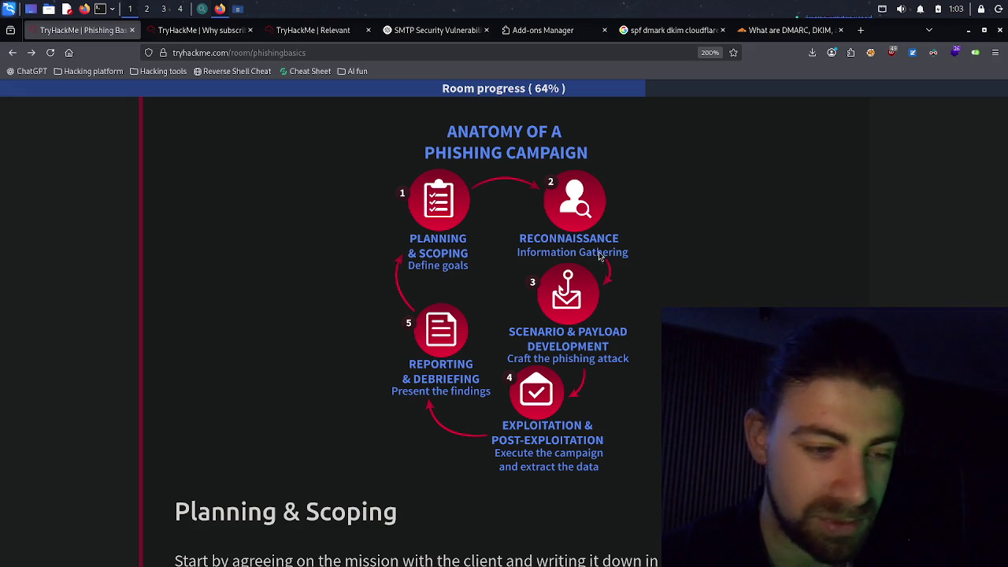
- Scroll past the Reporting section and the phishing metrics benchmark table to the task's questions
scroll(596, 274, "down", 4)
scroll(595, 273, "down", 2)
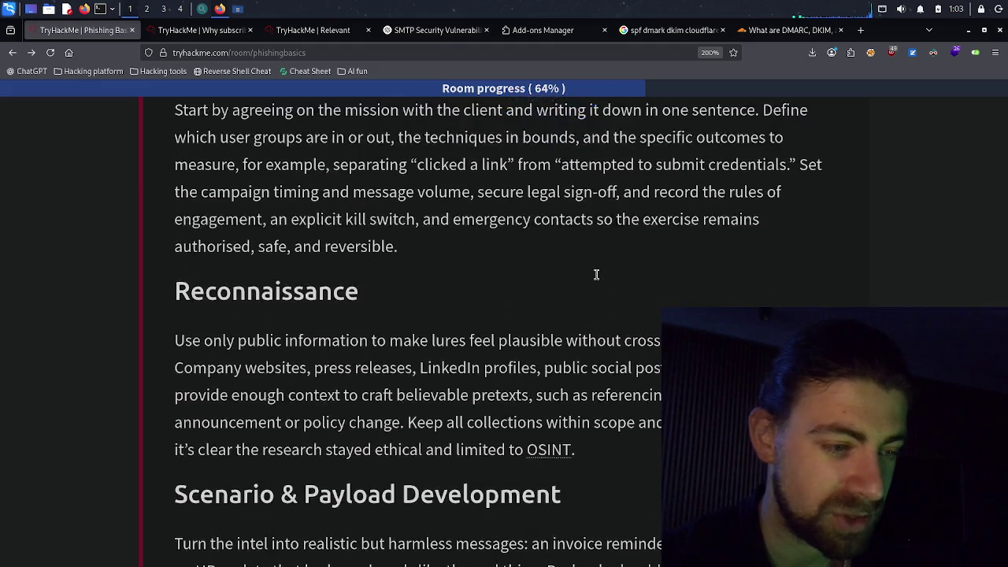
scroll(596, 274, "up", 2)
scroll(587, 272, "down", 4)
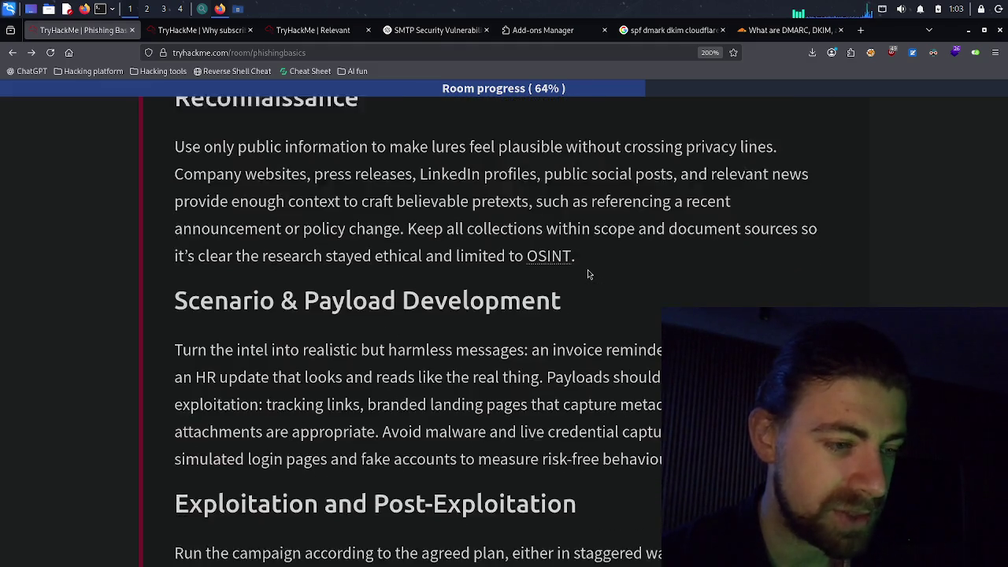
scroll(588, 274, "down", 8)
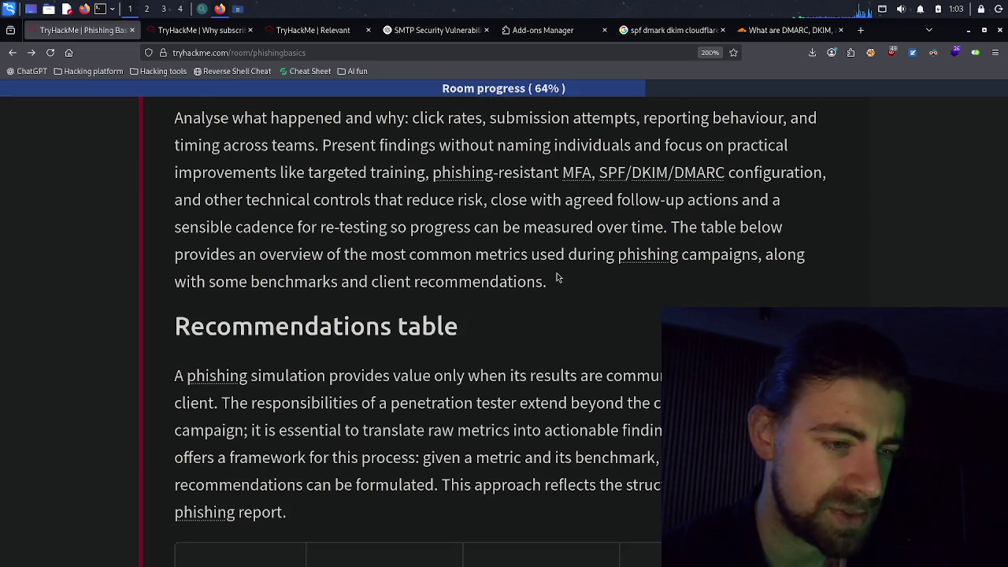
scroll(556, 277, "down", 4)
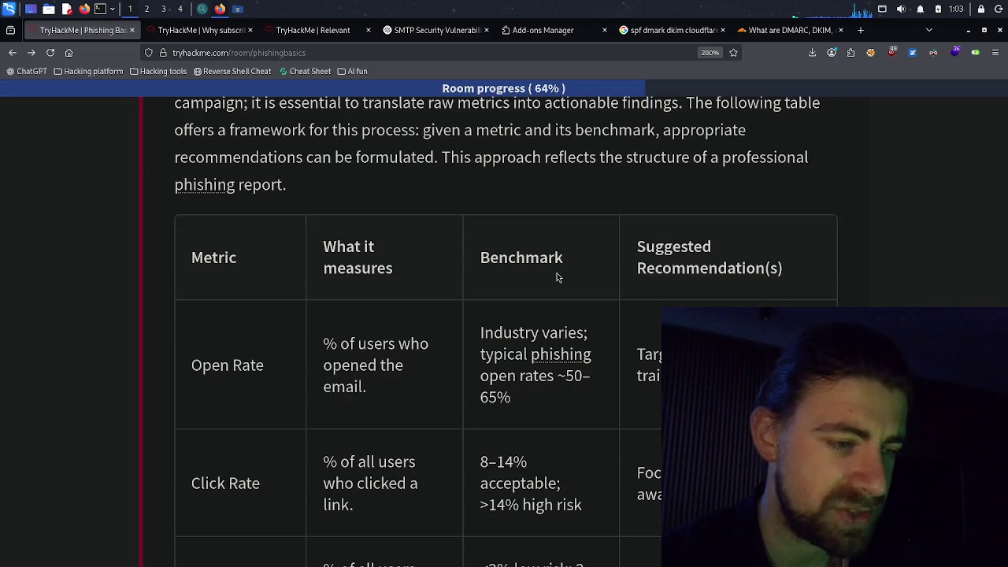
scroll(557, 277, "down", 1)
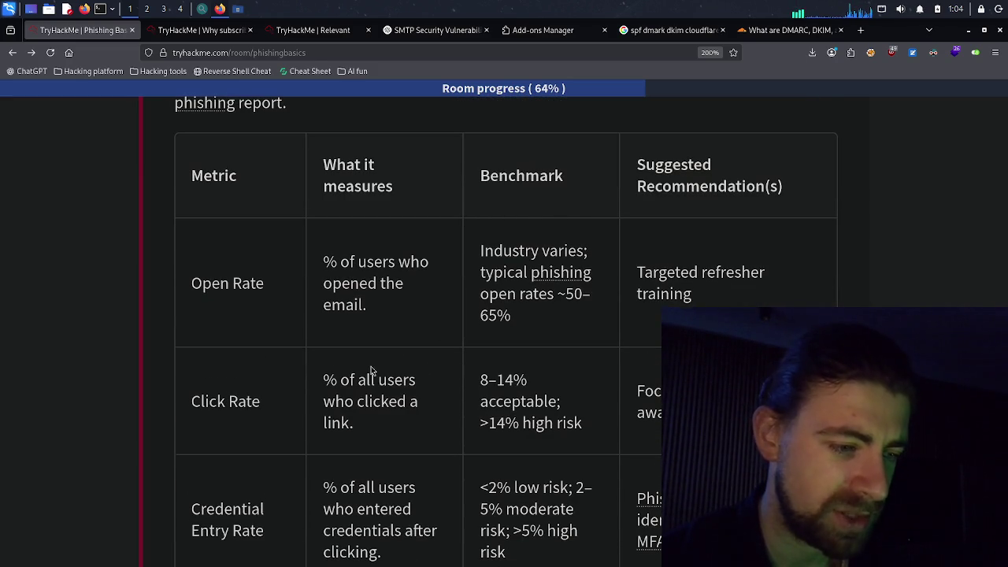
scroll(369, 365, "down", 2)
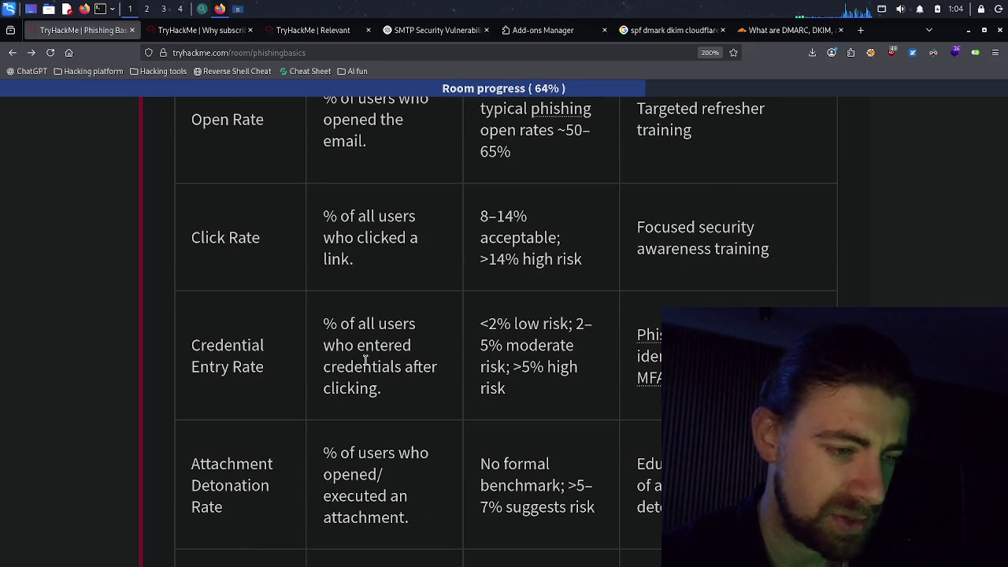
scroll(366, 360, "down", 1)
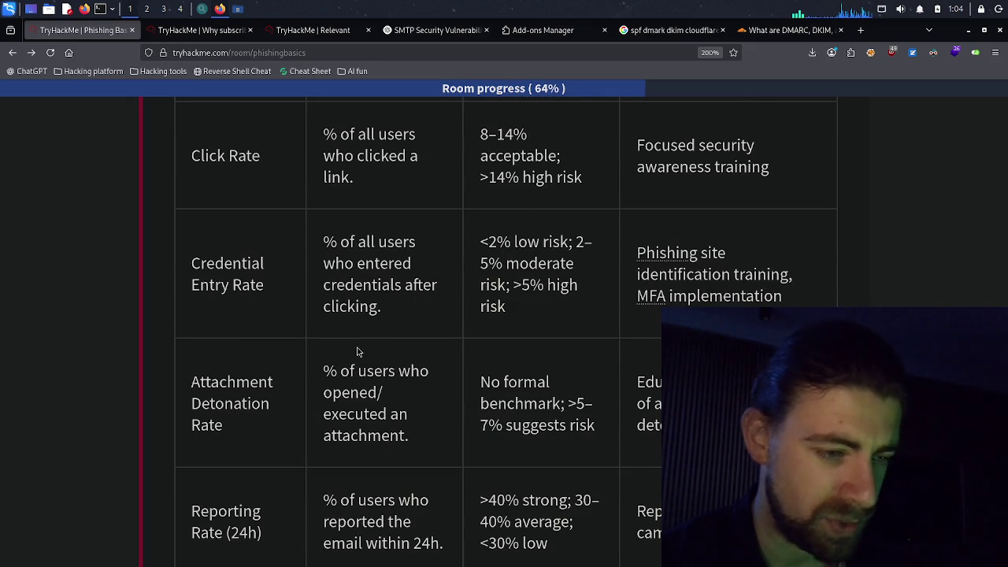
scroll(356, 350, "down", 1)
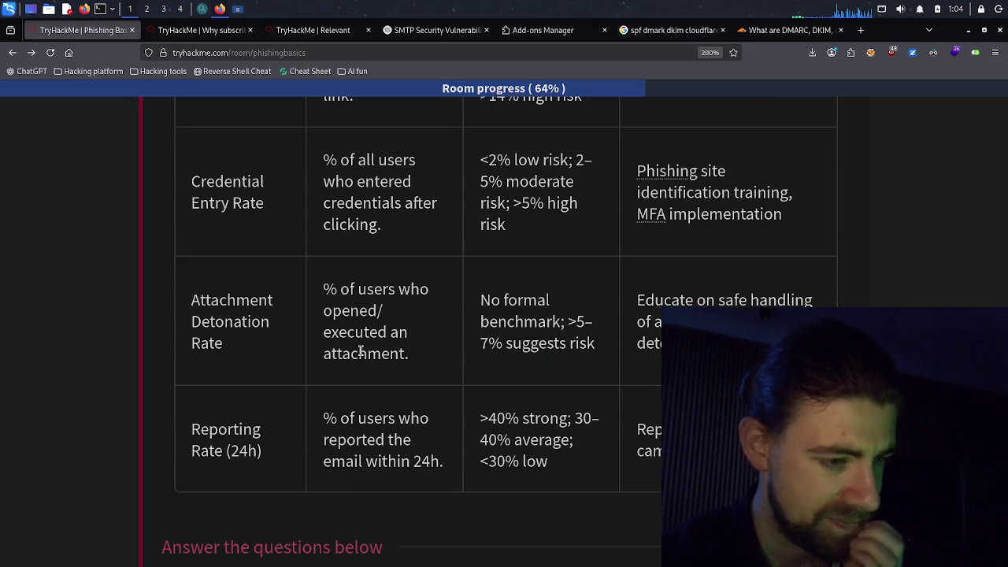
scroll(359, 347, "down", 1)
scroll(354, 338, "down", 1)
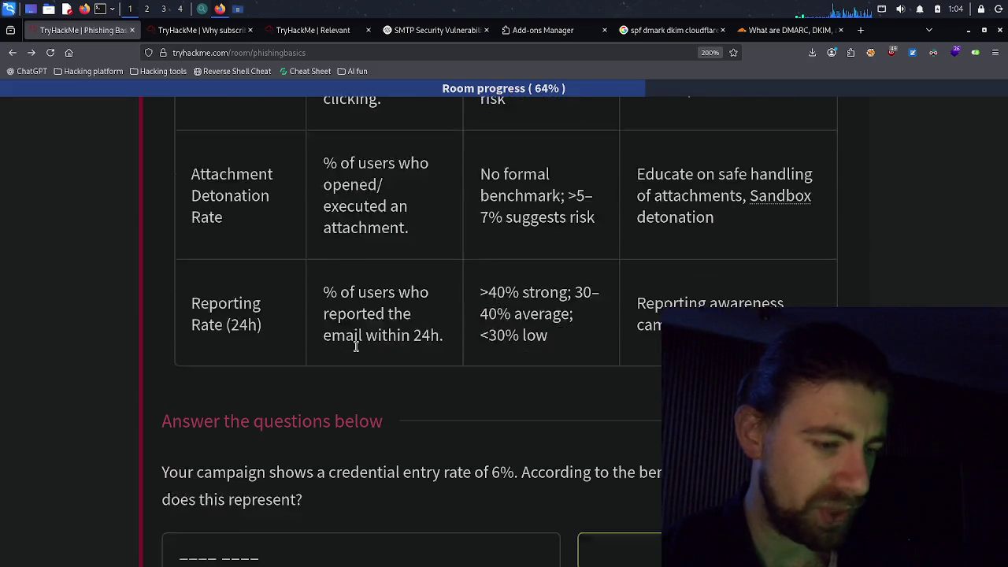
scroll(353, 336, "down", 1)
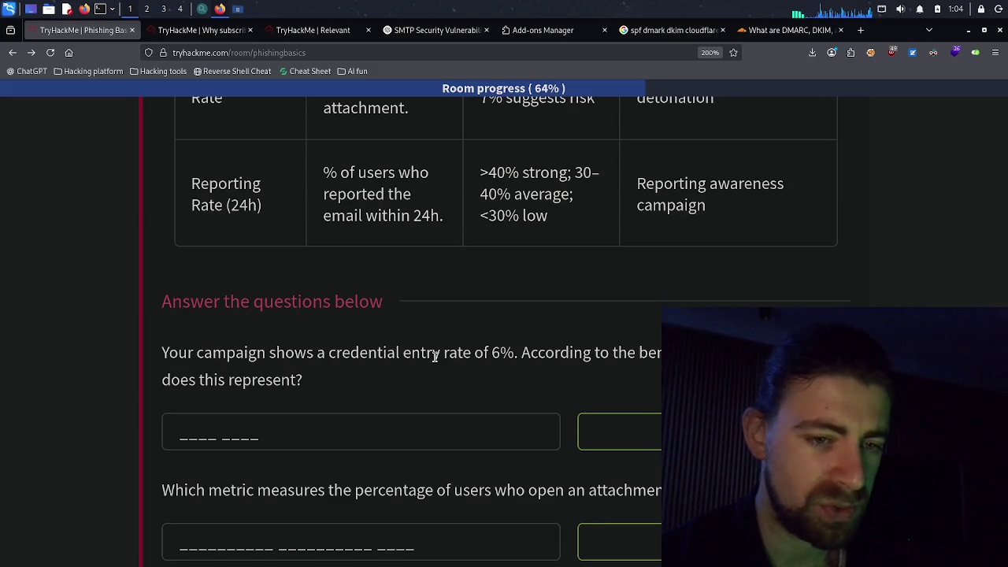
- Answer the 6% credential entry rate question with 'high risk', then recheck the benchmark table
left_click(189, 434)
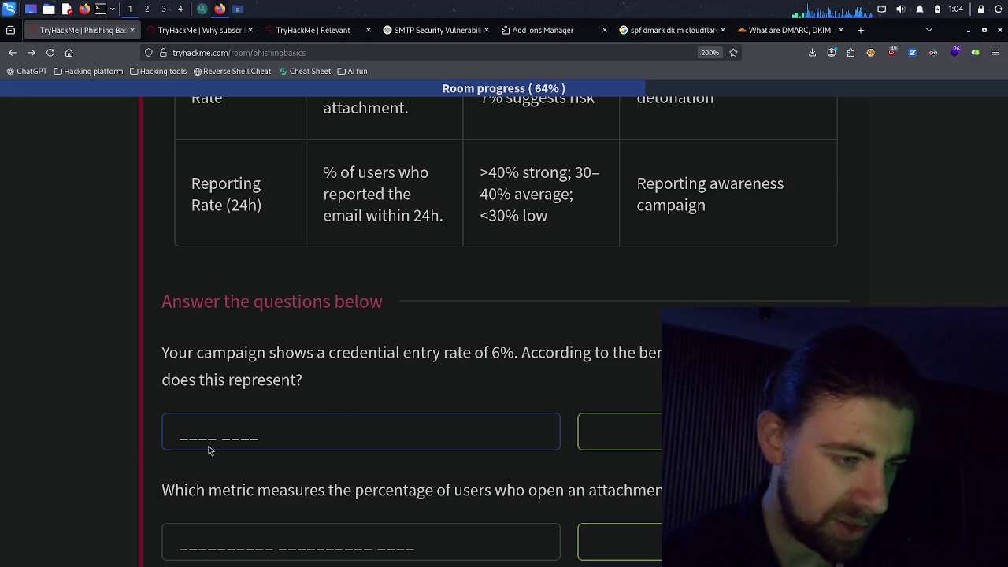
type("high r")
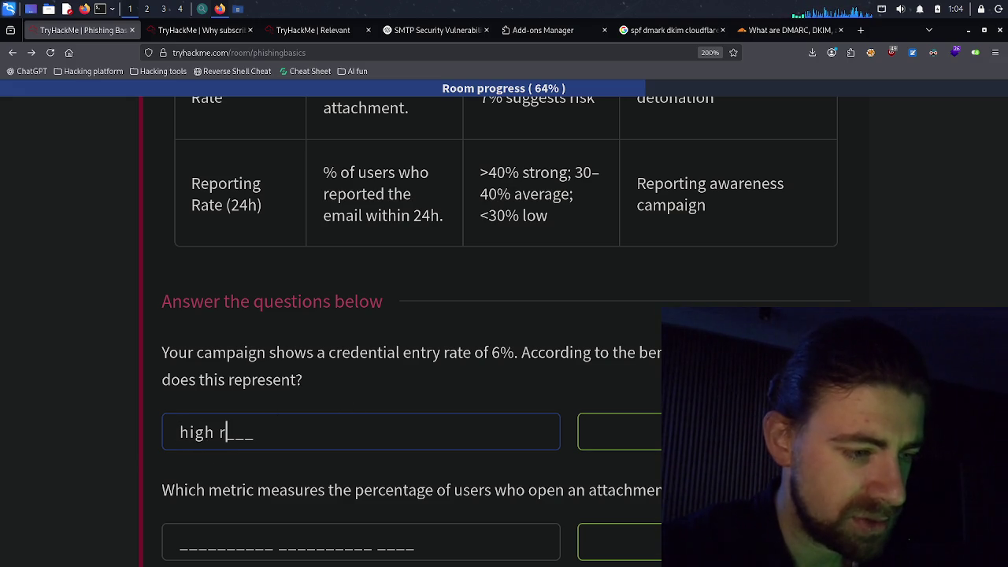
type("isk")
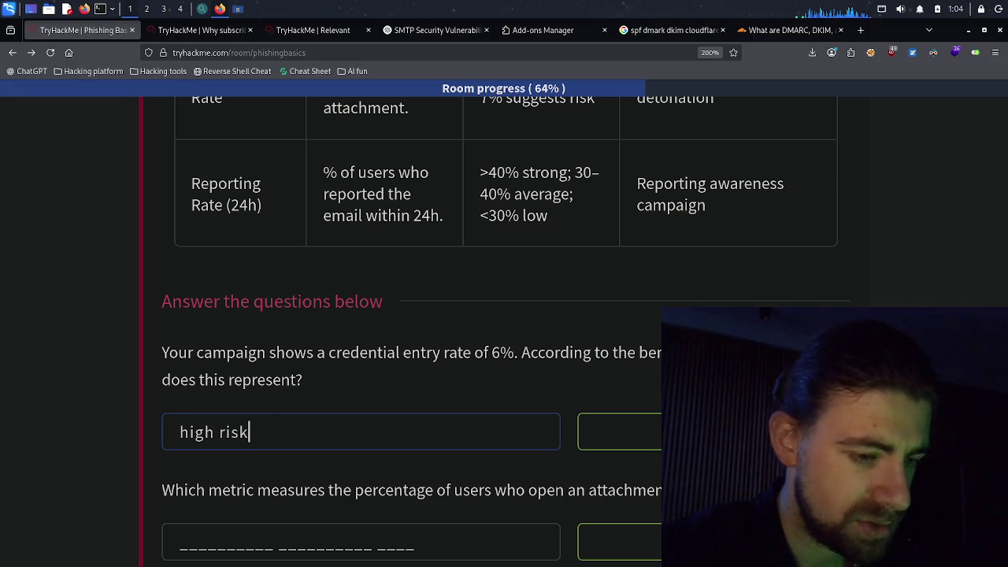
left_click(627, 422)
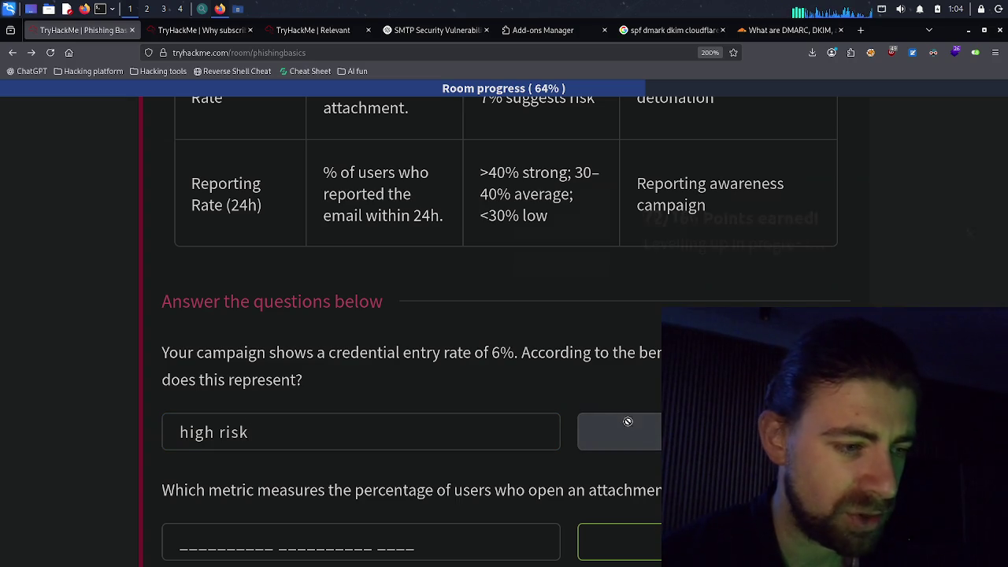
scroll(531, 378, "down", 2)
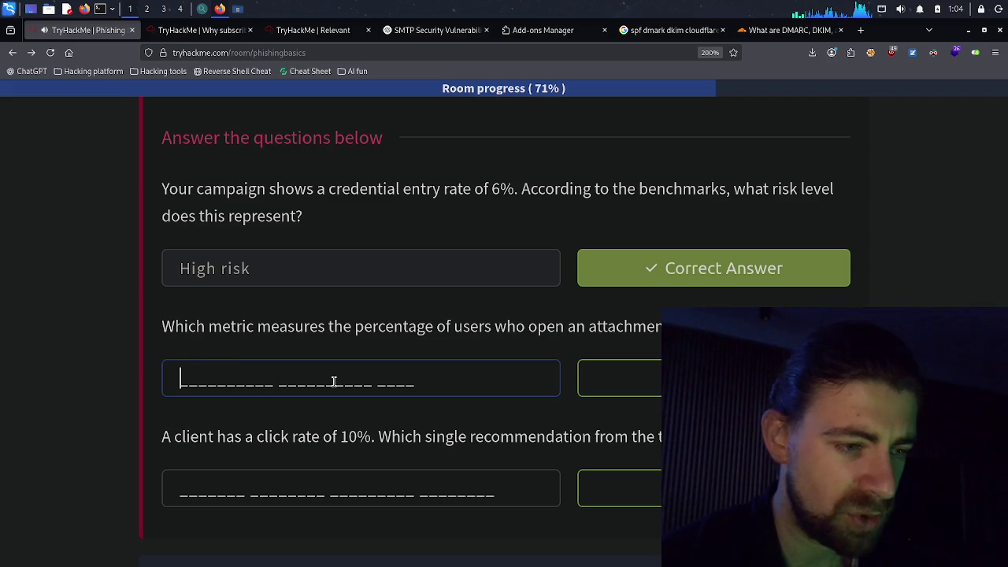
scroll(371, 367, "up", 5)
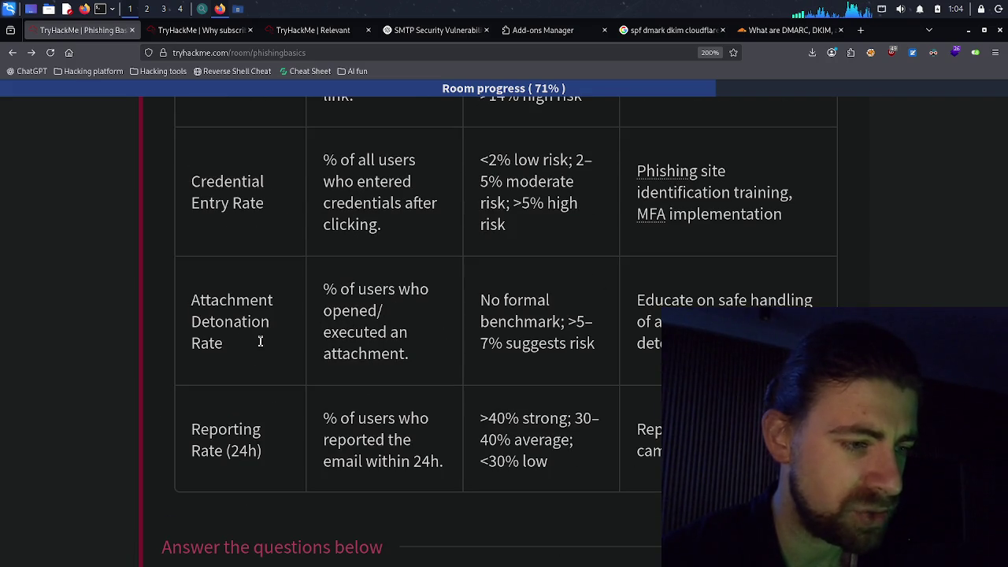
scroll(260, 341, "down", 1)
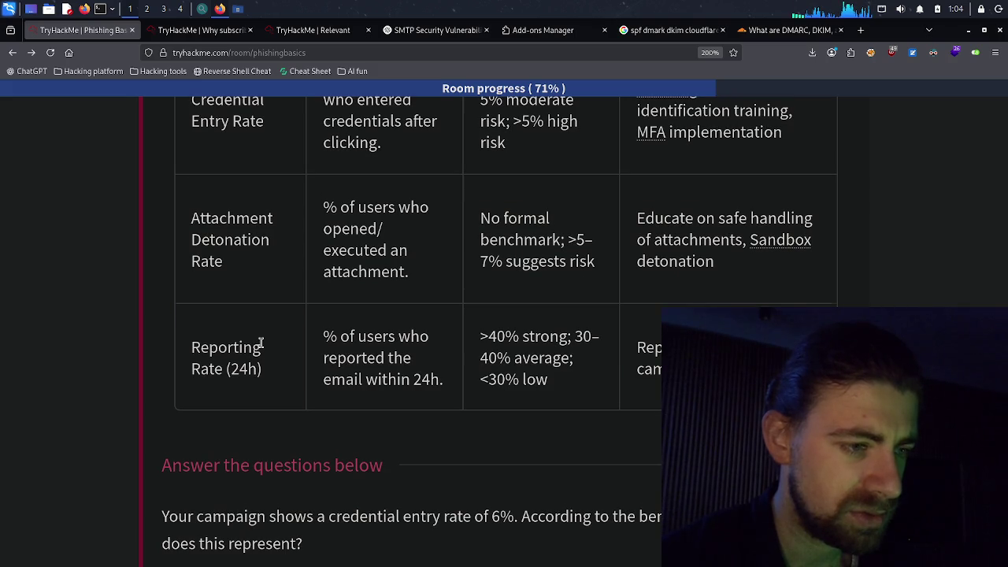
scroll(260, 343, "down", 3)
- Submit 'attachment denotation rate', then clear the rejected misspelled answer
type("attachment")
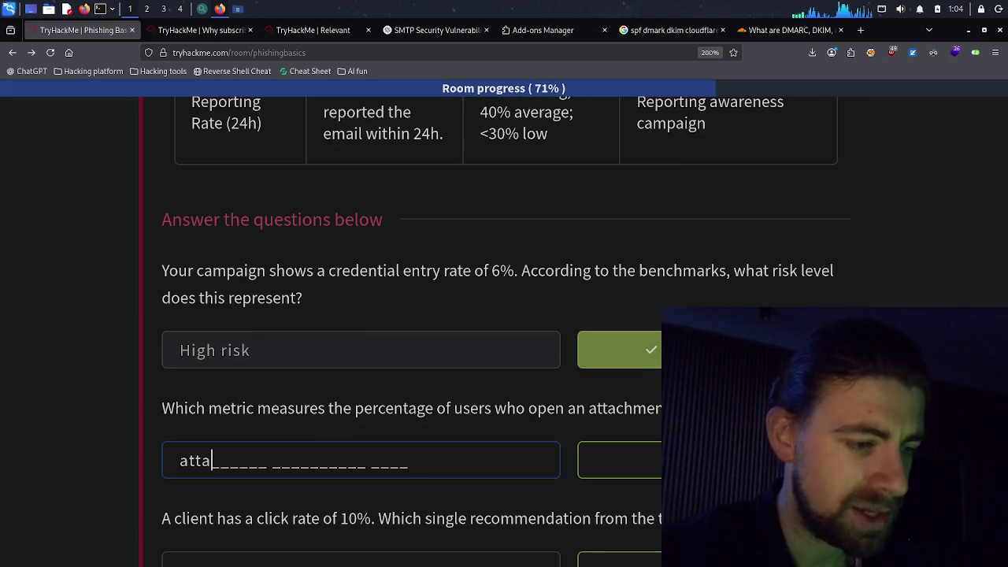
type(" denotation ")
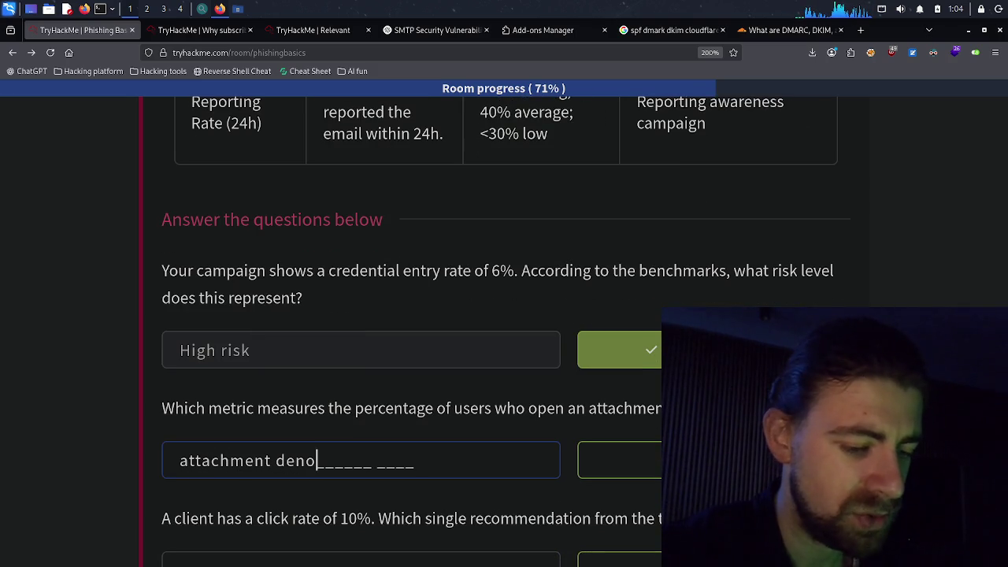
type("rate")
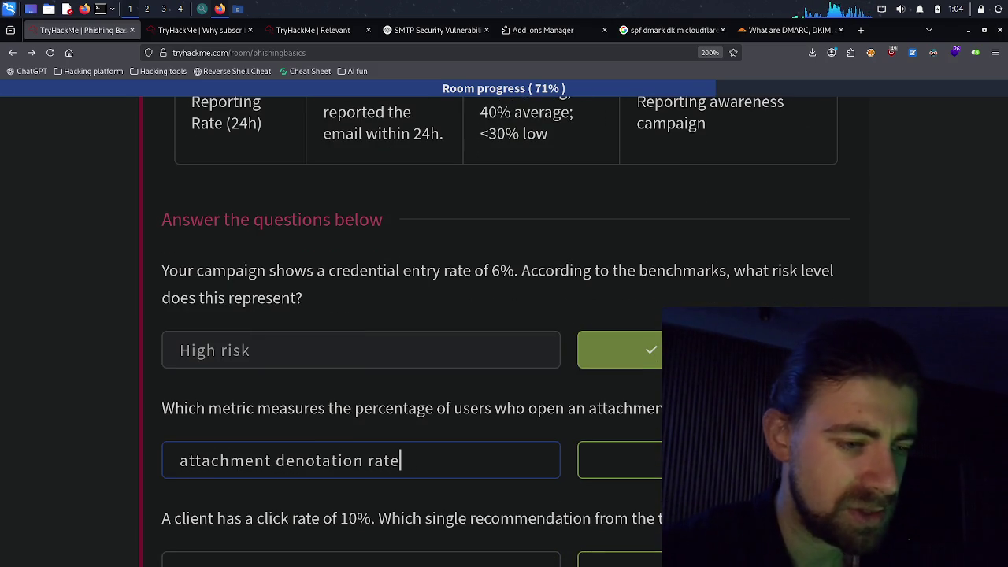
key("Return")
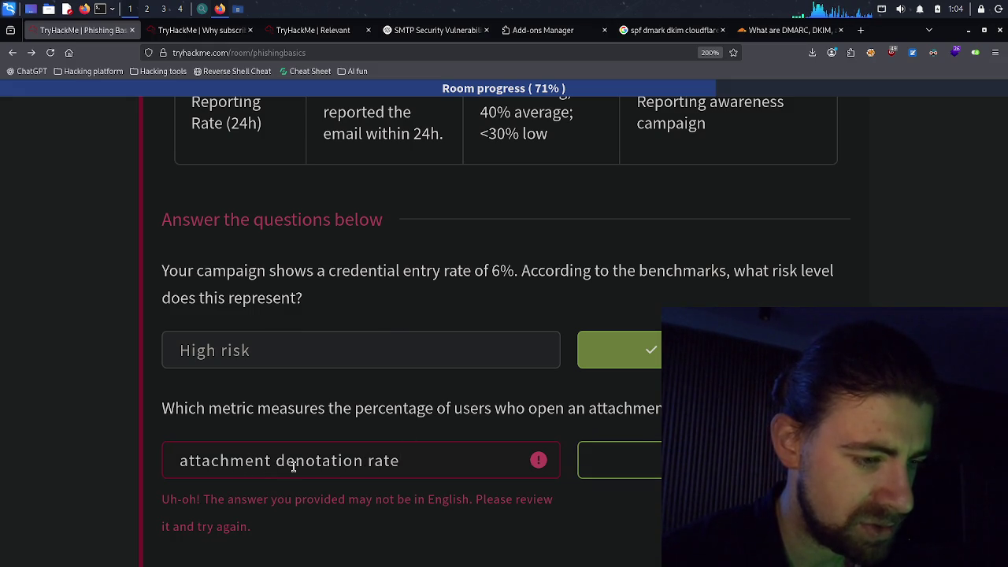
left_click(407, 463)
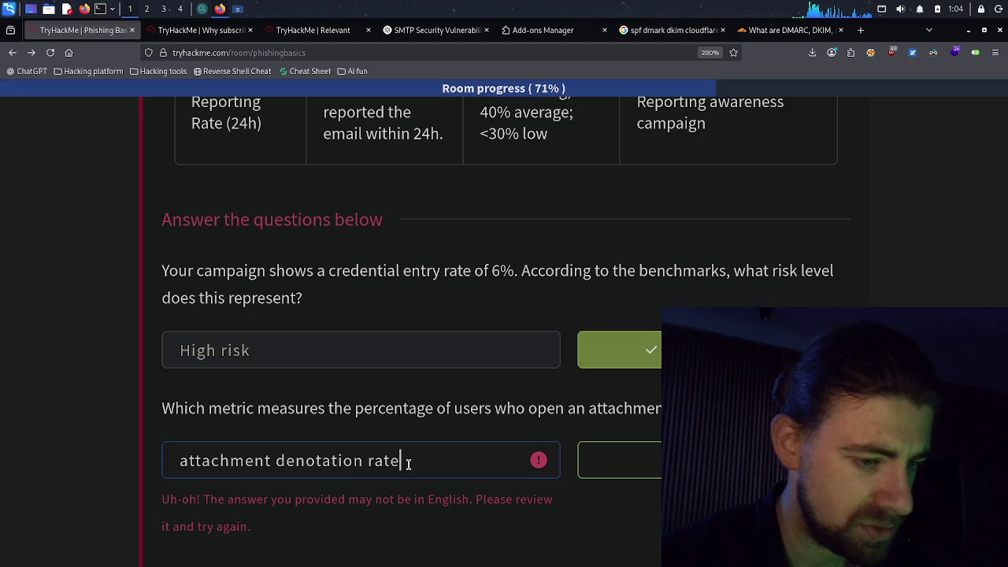
left_click_drag(430, 463, 174, 461)
key("BackSpace")
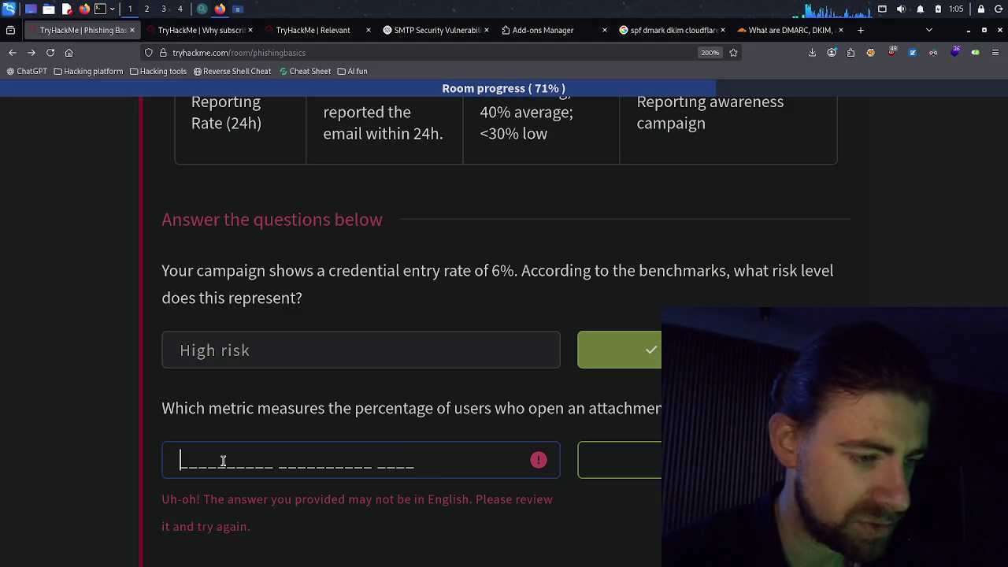
- Retype the attachment metric answer as 'attachment detonation rate' and submit it
type("attacj")
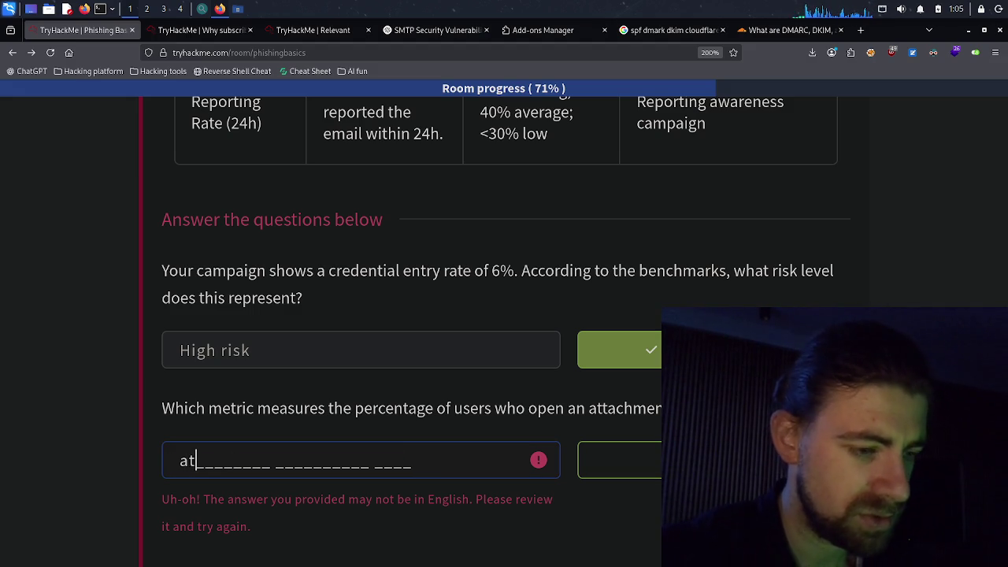
key("BackSpace")
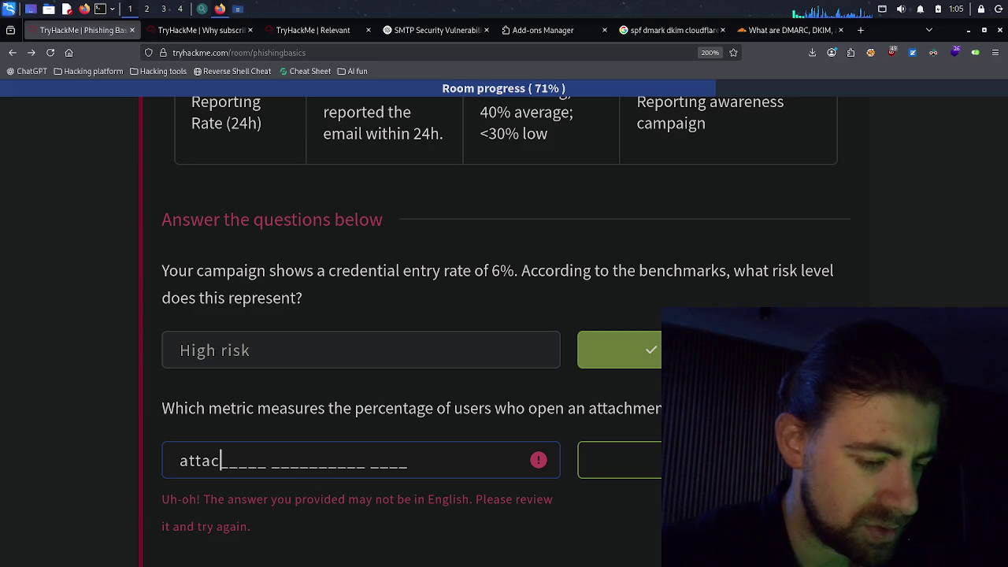
type("h,em")
key("BackSpace")
key("BackSpace")
key("BackSpace")
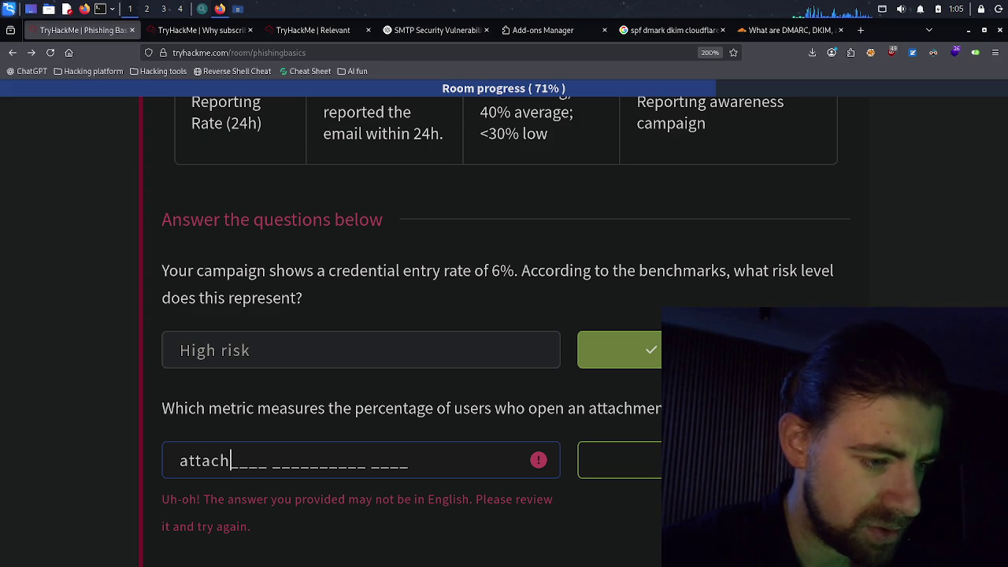
type("ment ")
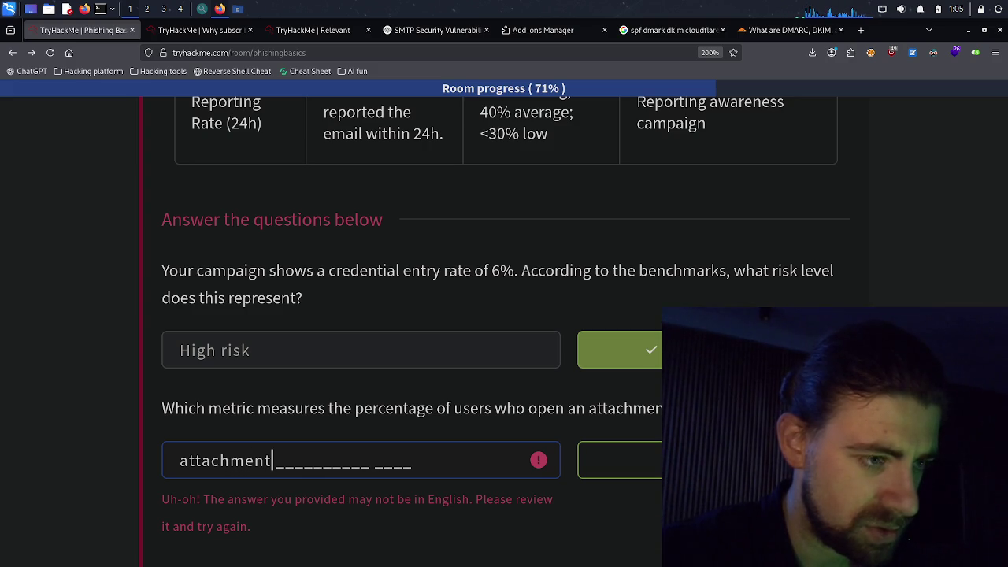
type("denotation")
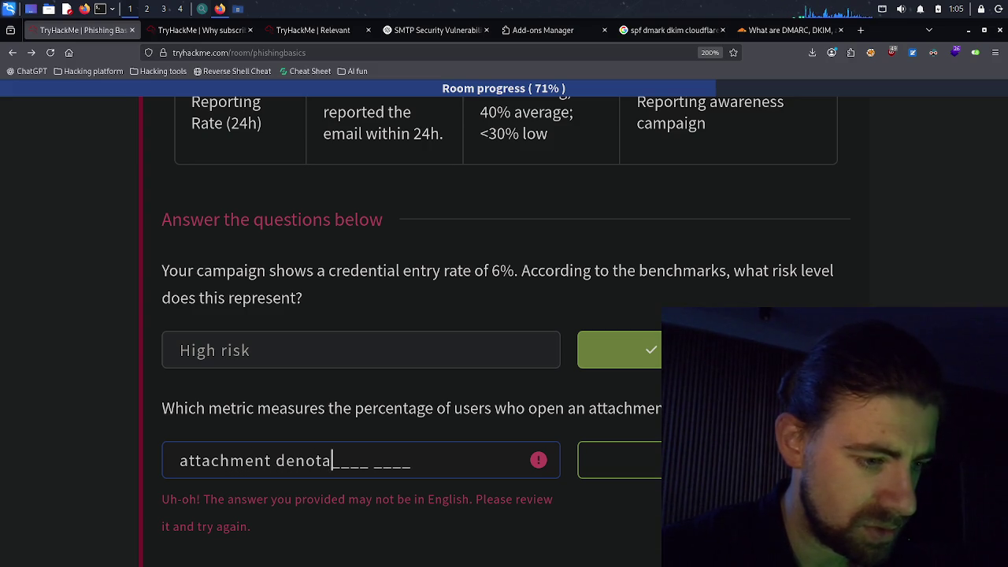
scroll(239, 386, "up", 3)
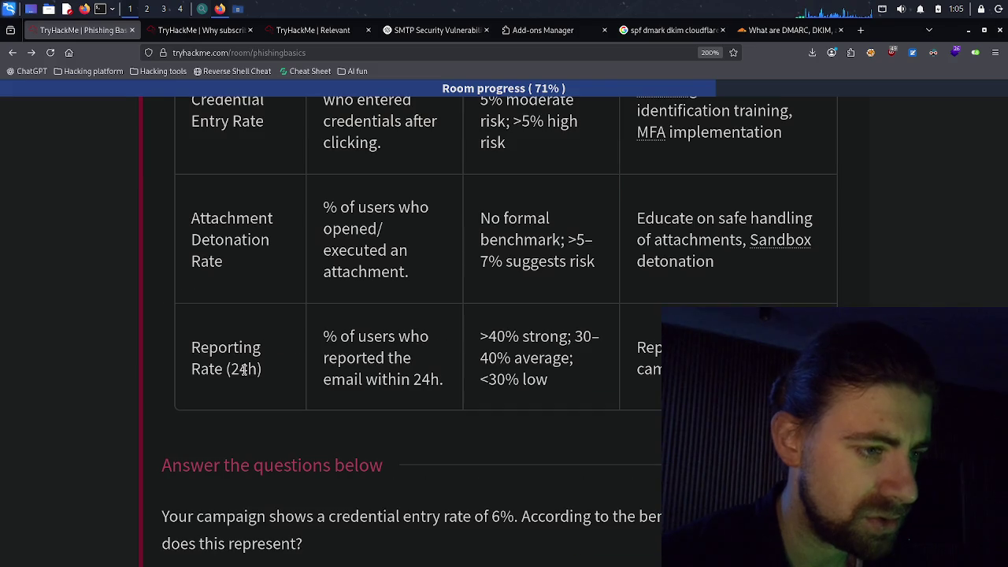
scroll(243, 369, "down", 3)
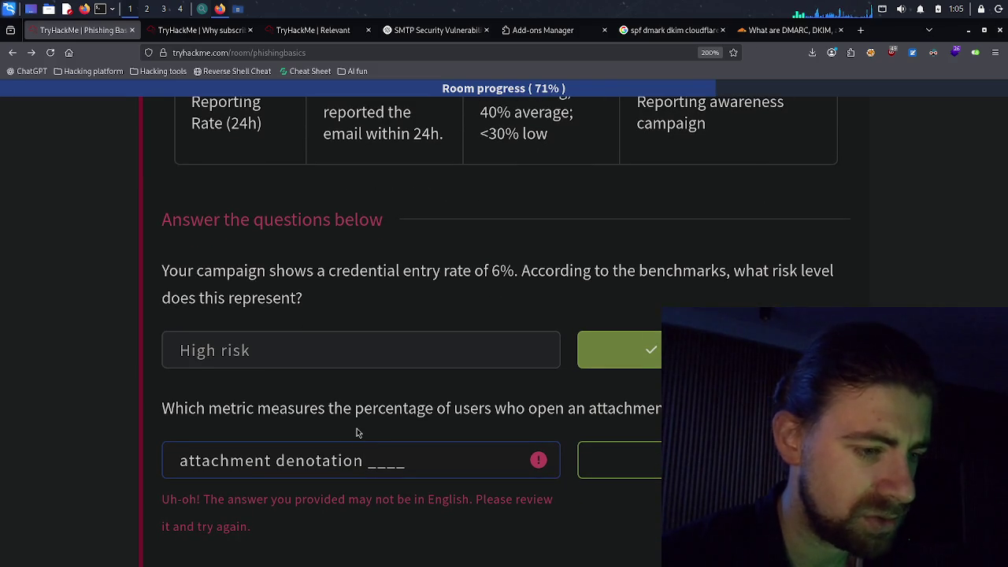
key("BackSpace")
key("BackSpace")
key("BackSpace")
key("BackSpace")
key("BackSpace")
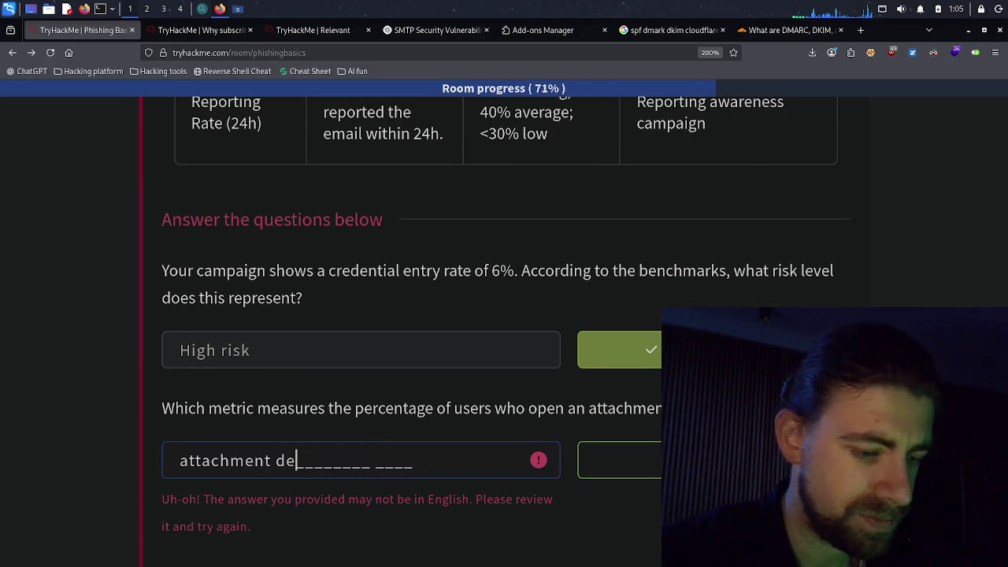
type("tonation")
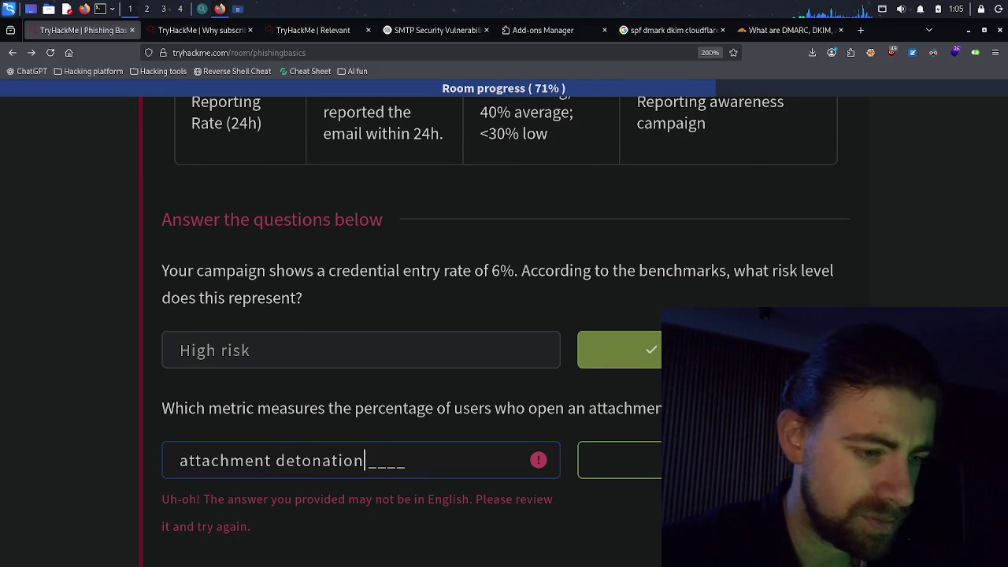
type(" rate")
key("Return")
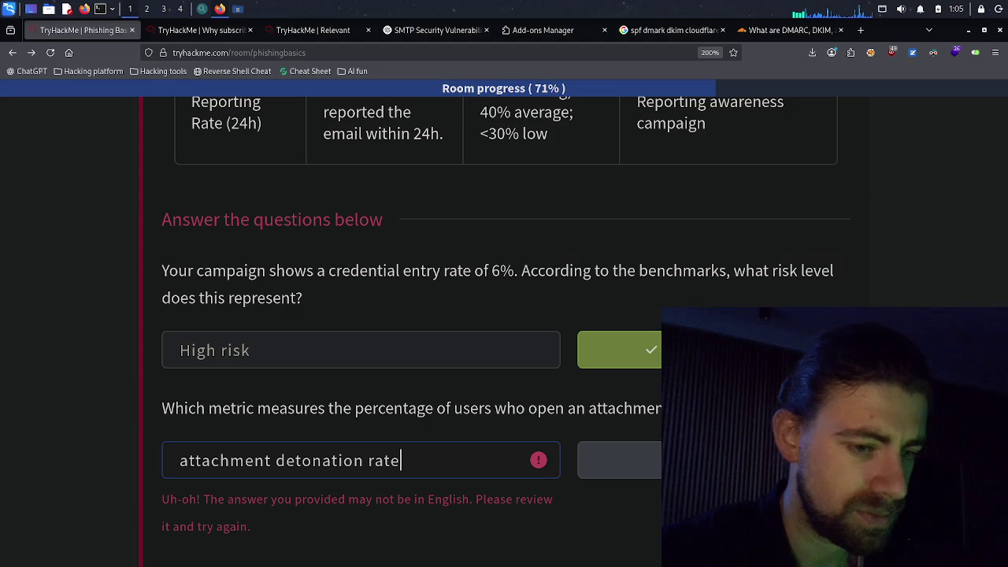
key("Return")
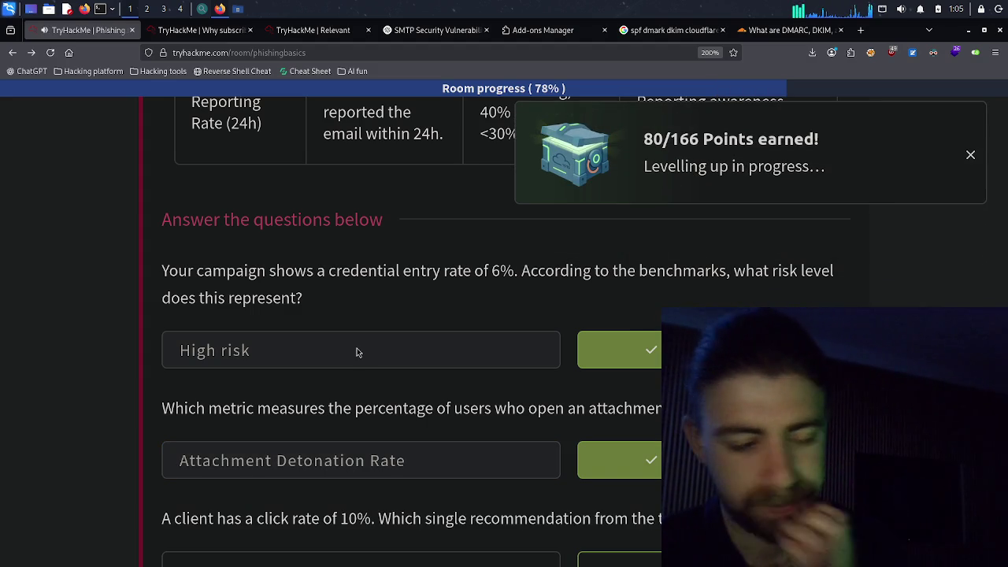
- Recheck the benchmark table, then answer the 10% click-rate question with 'focused security awareness training'
scroll(356, 352, "down", 1)
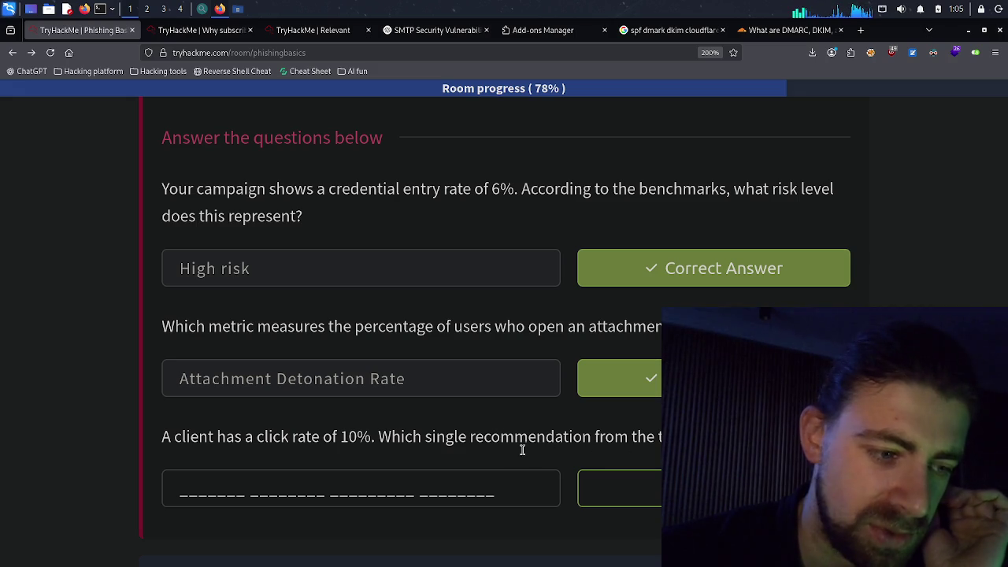
scroll(504, 441, "up", 4)
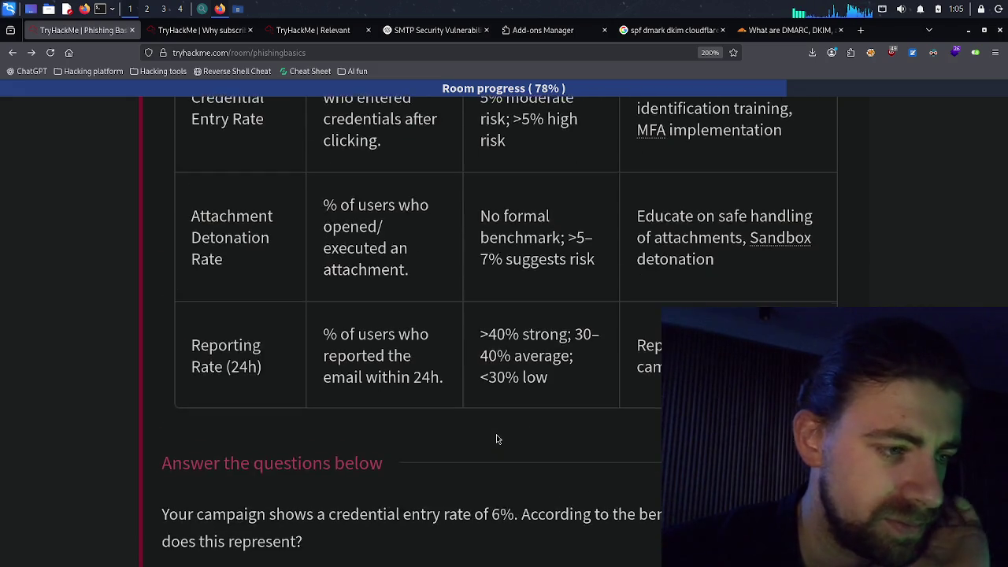
scroll(496, 438, "up", 3)
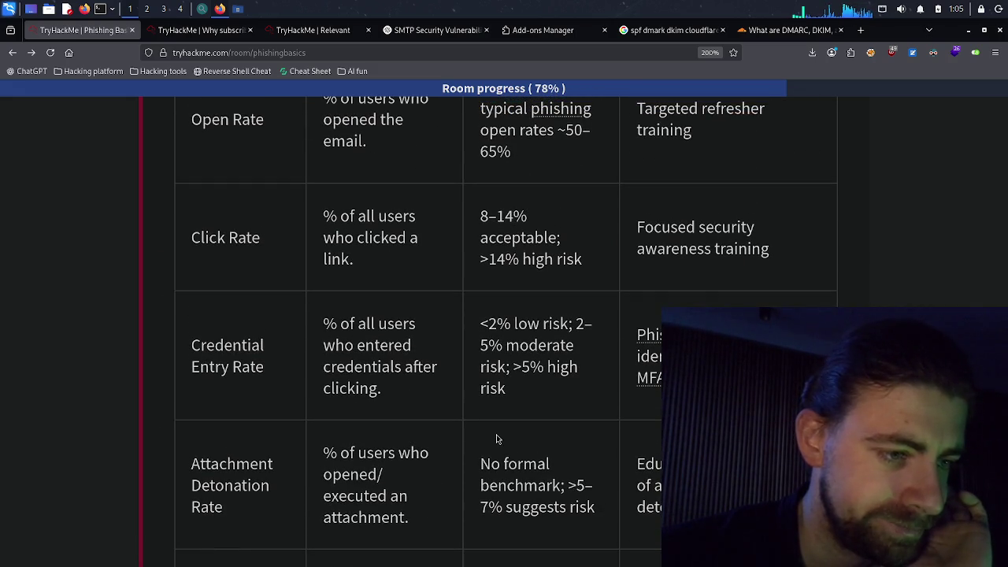
scroll(496, 439, "up", 1)
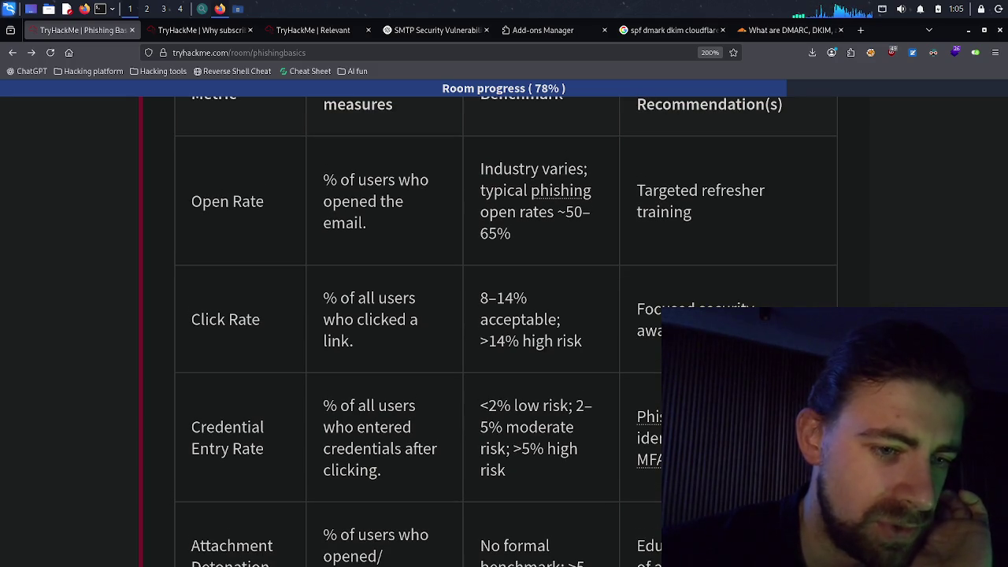
scroll(447, 349, "down", 10)
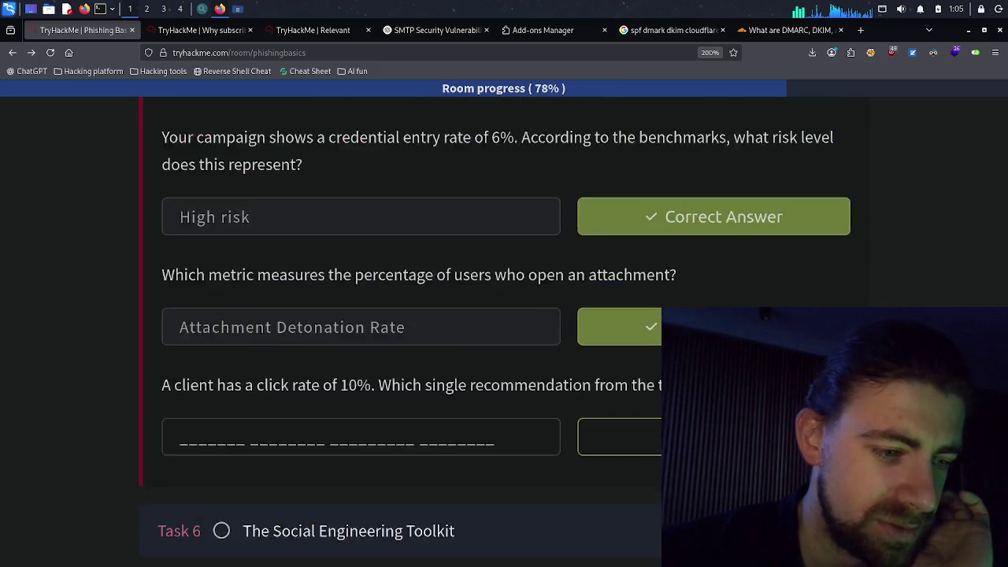
left_click(446, 333)
type("fu")
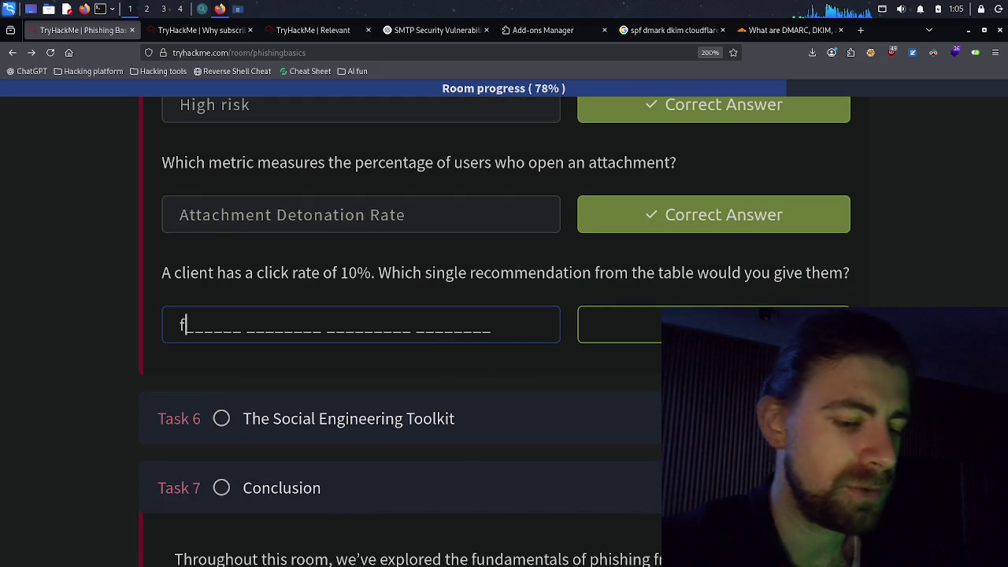
key("BackSpace")
type("ocused se")
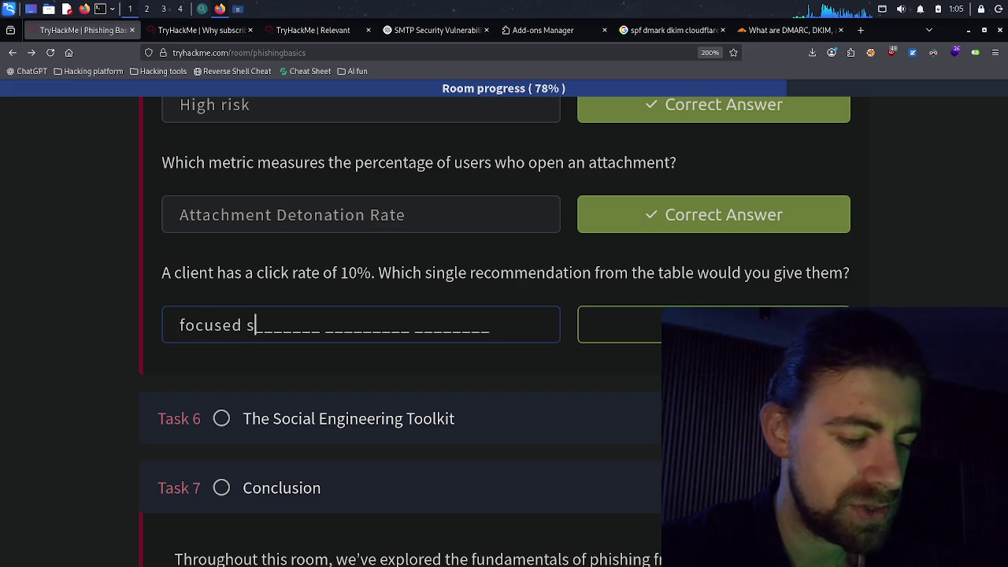
type("curity a")
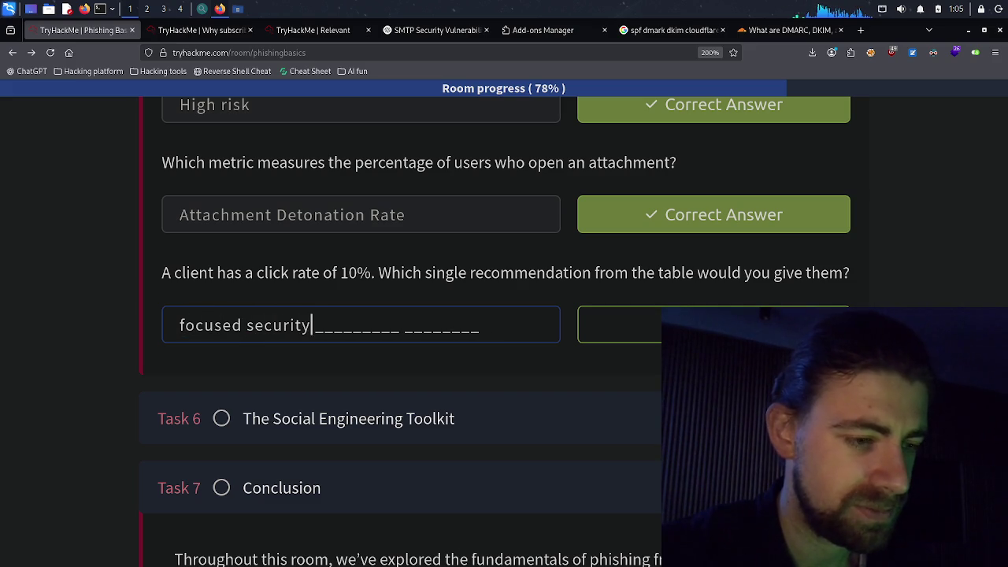
type("wa")
key("BackSpace")
key("BackSpace")
type("awarene")
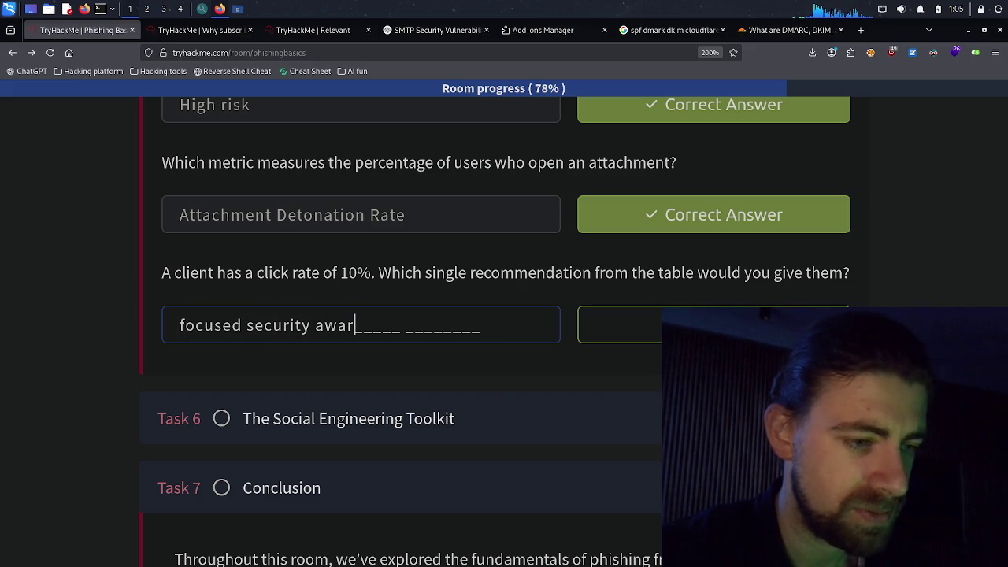
type("ss training")
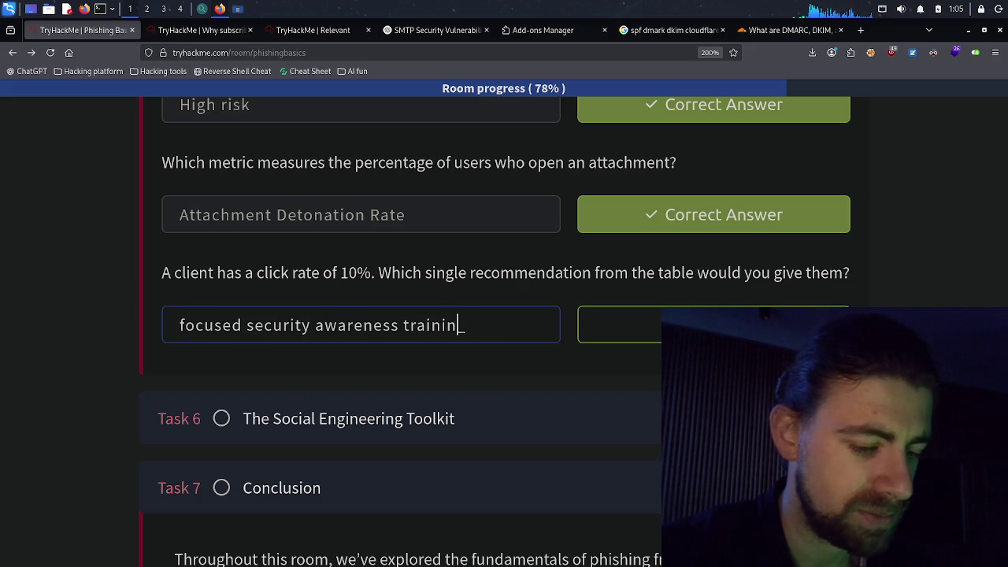
key("Return")
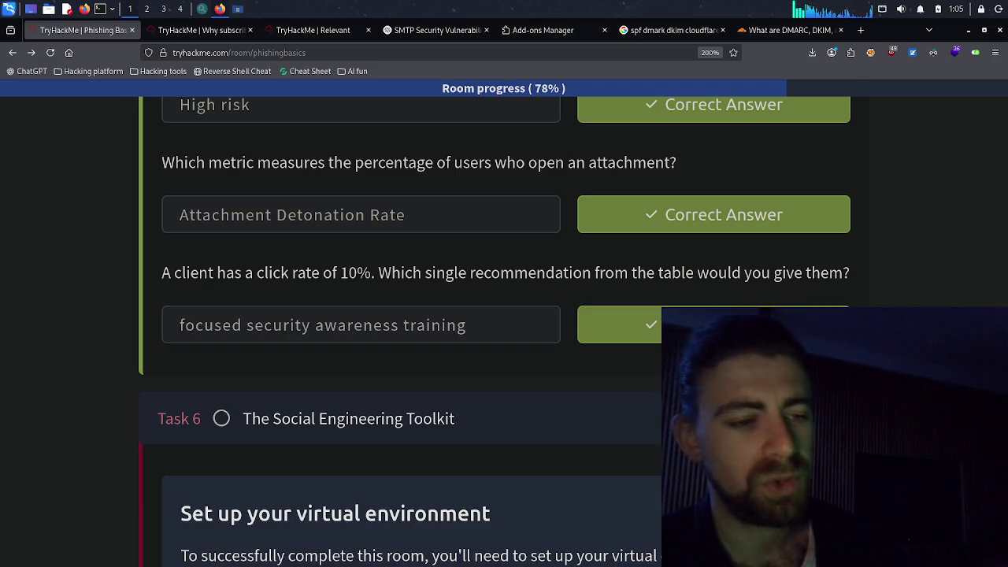
- Start Task 6's target machine and confirm it shows On in Active machines
scroll(564, 373, "down", 2)
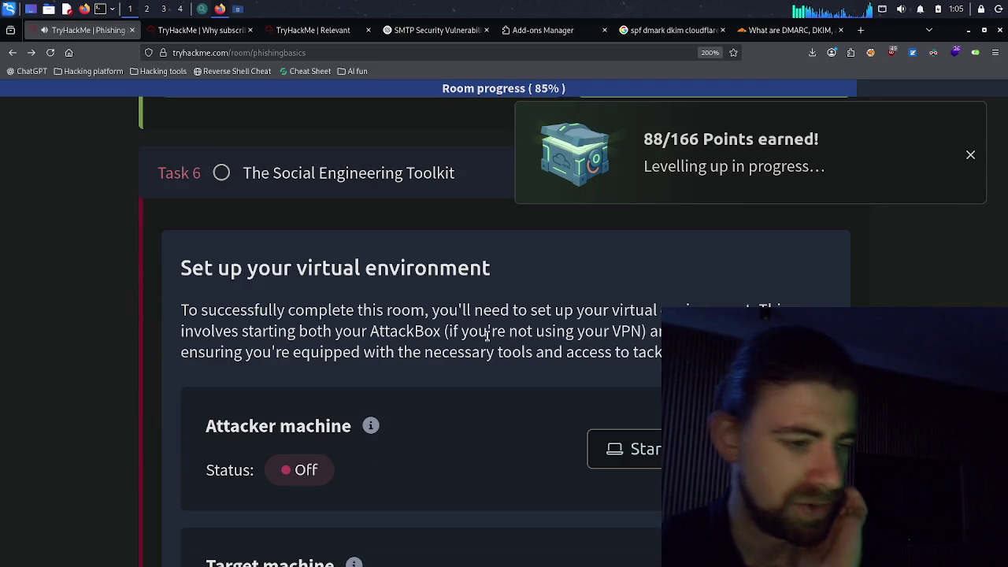
scroll(352, 245, "up", 2)
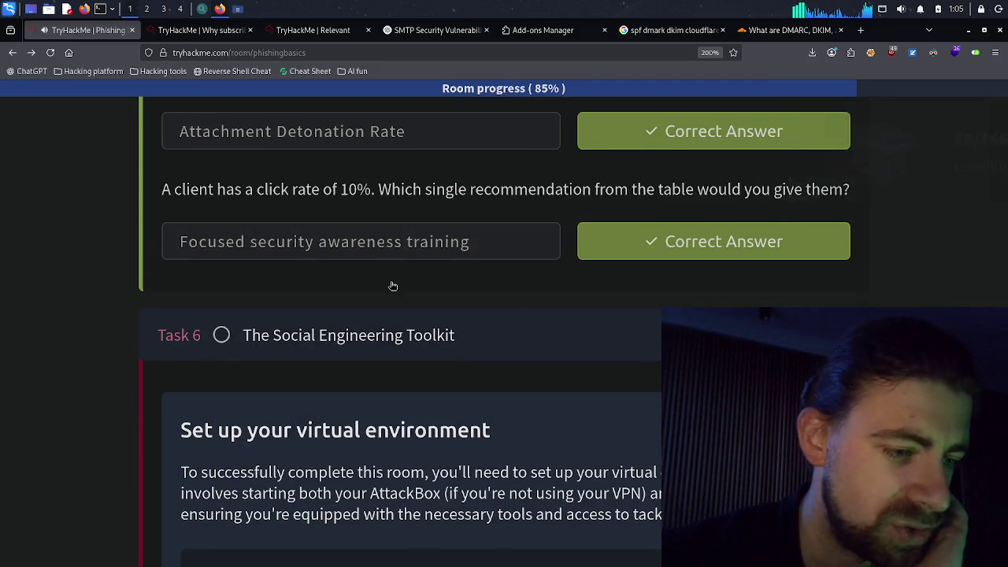
scroll(392, 286, "down", 2)
scroll(392, 286, "down", 1)
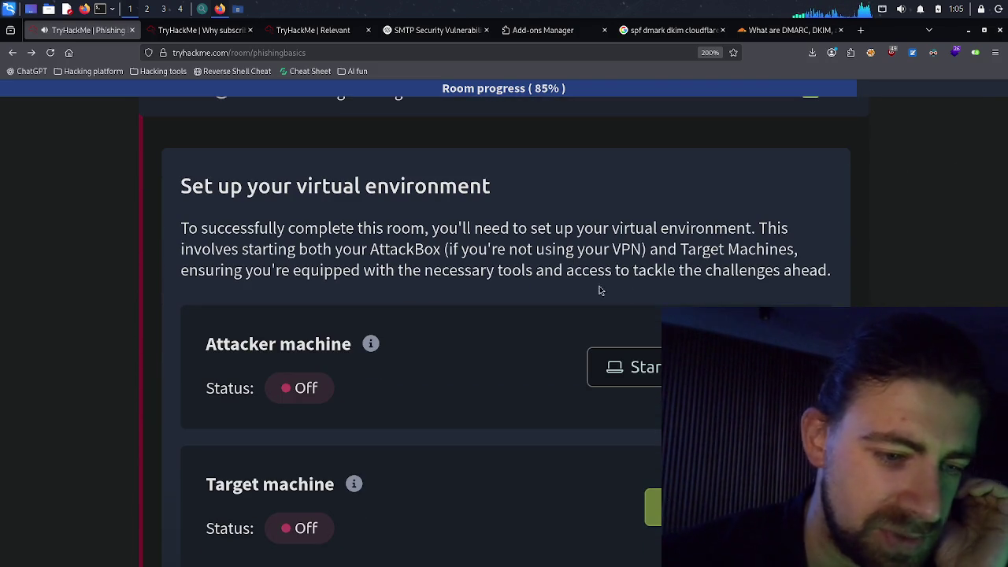
scroll(504, 315, "down", 2)
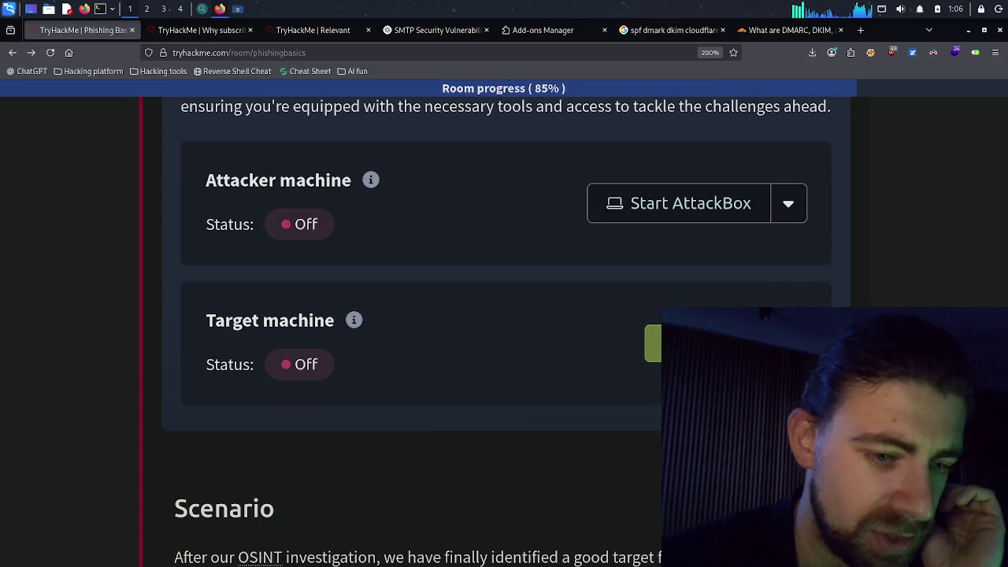
left_click(725, 344)
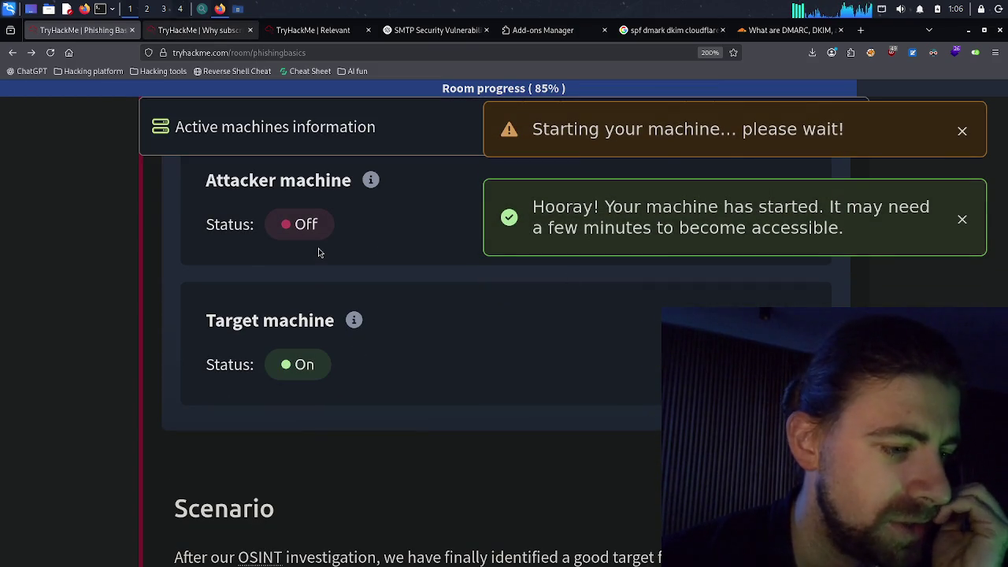
scroll(320, 251, "down", 1)
scroll(319, 251, "down", 1)
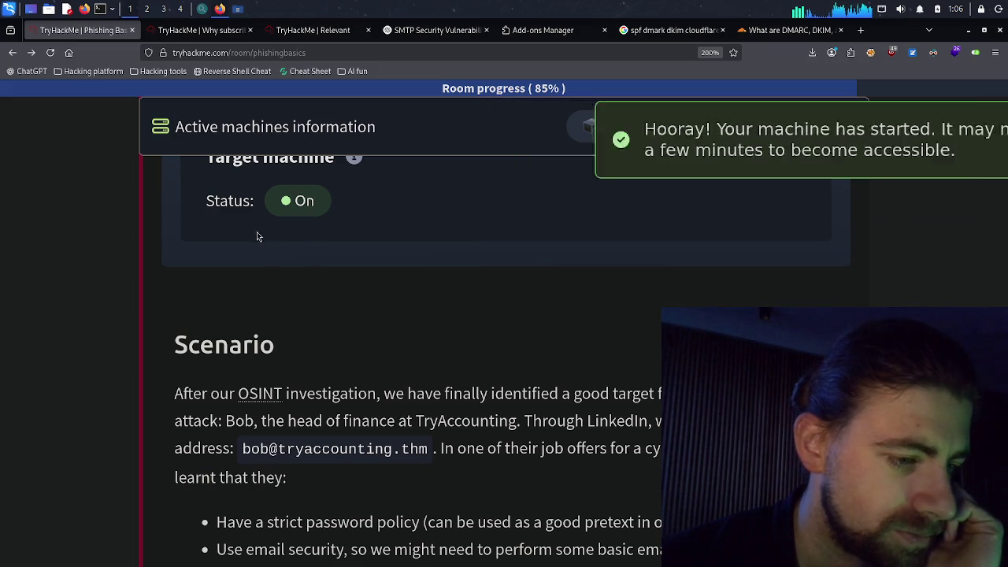
- Switch to the empty Kali workspace 4 and open a new terminal window
left_click(180, 9)
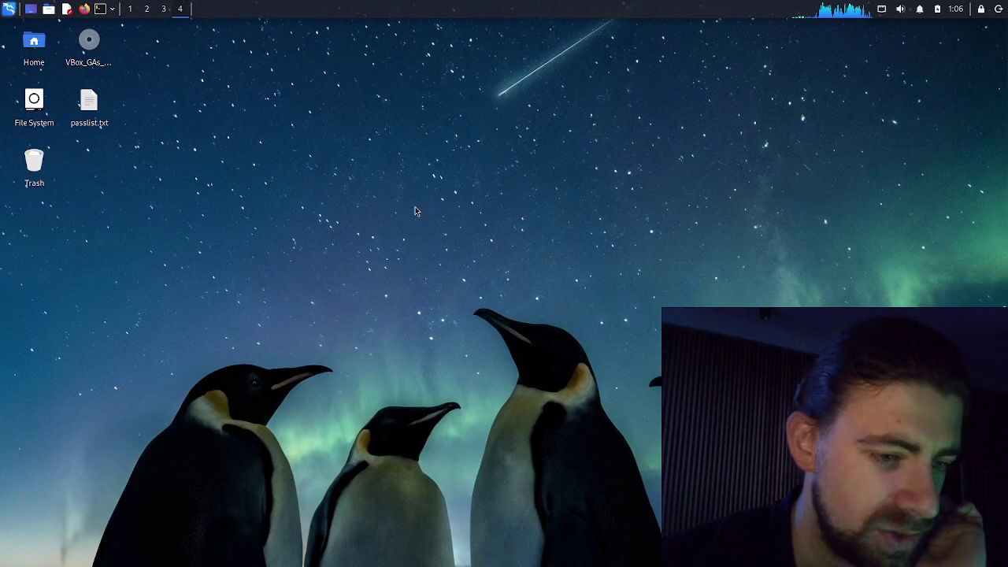
mouse_move(414, 205)
left_mouse_down()
mouse_move(753, 404)
mouse_move(639, 472)
left_mouse_up()
mouse_move(638, 421)
left_mouse_down()
mouse_move(559, 466)
mouse_move(174, 367)
mouse_move(191, 376)
left_mouse_up()
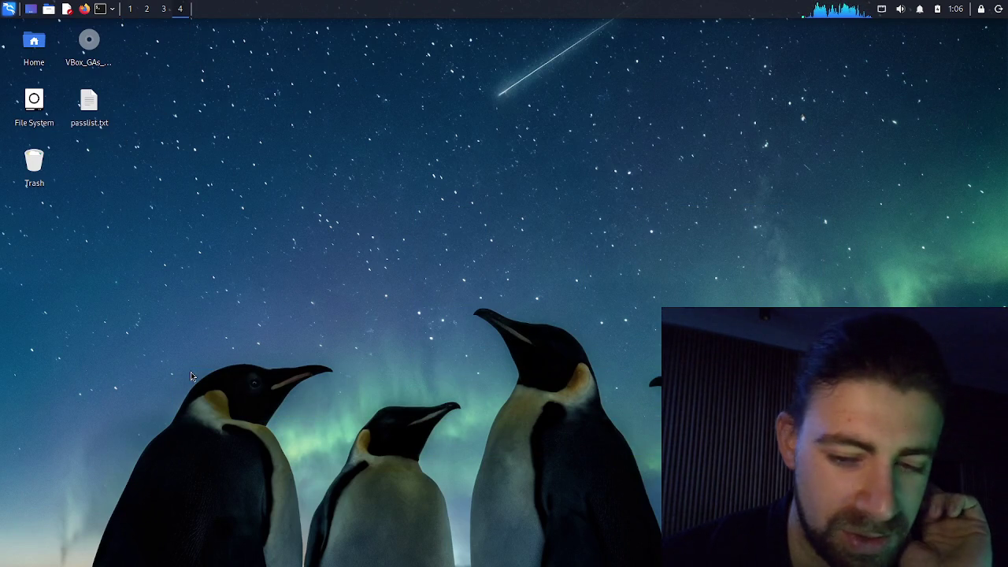
left_click(102, 9)
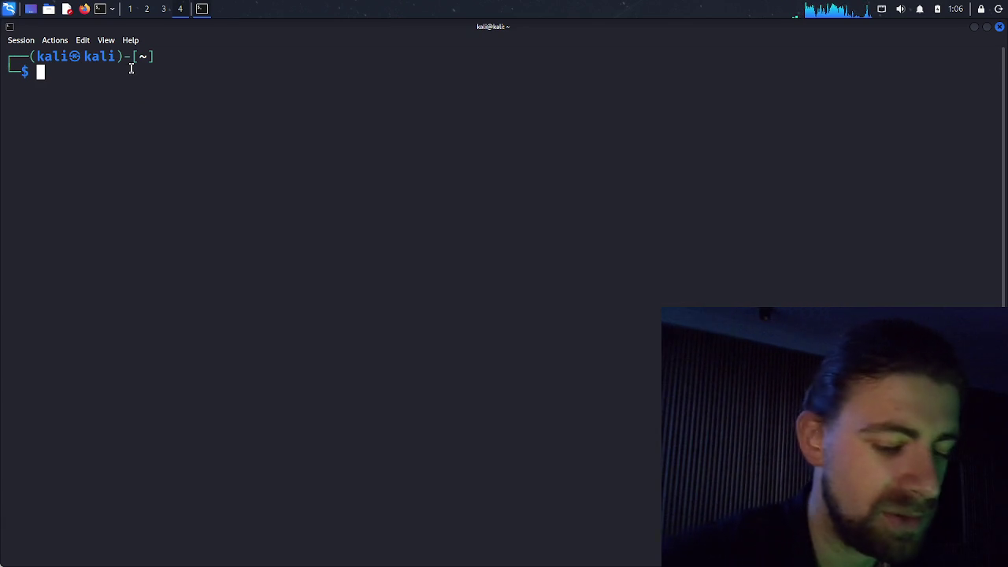
- Clear the mistyped prompt and change into the Downloads folder with cd
type("o")
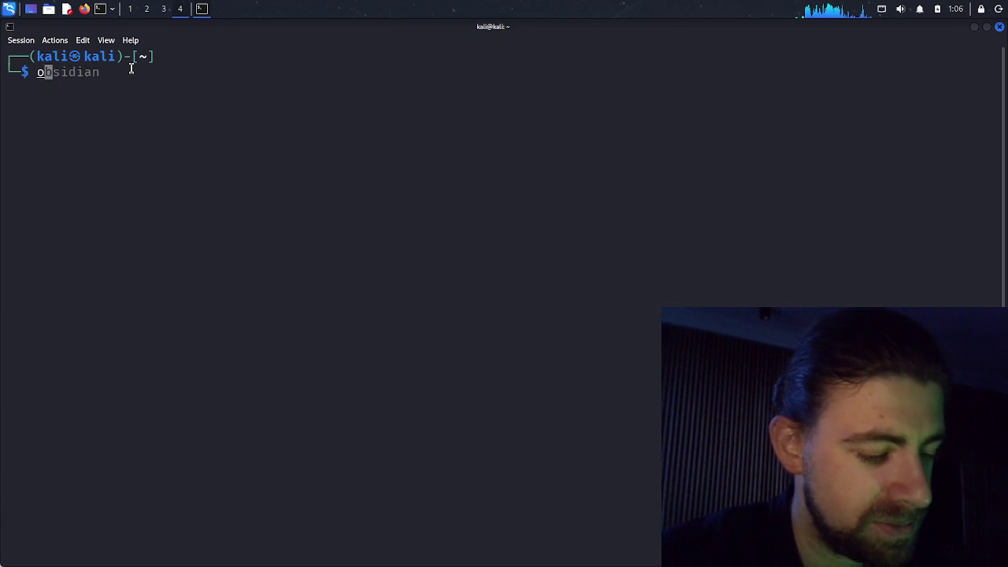
type("pen")
key("BackSpace")
key("BackSpace")
key("BackSpace")
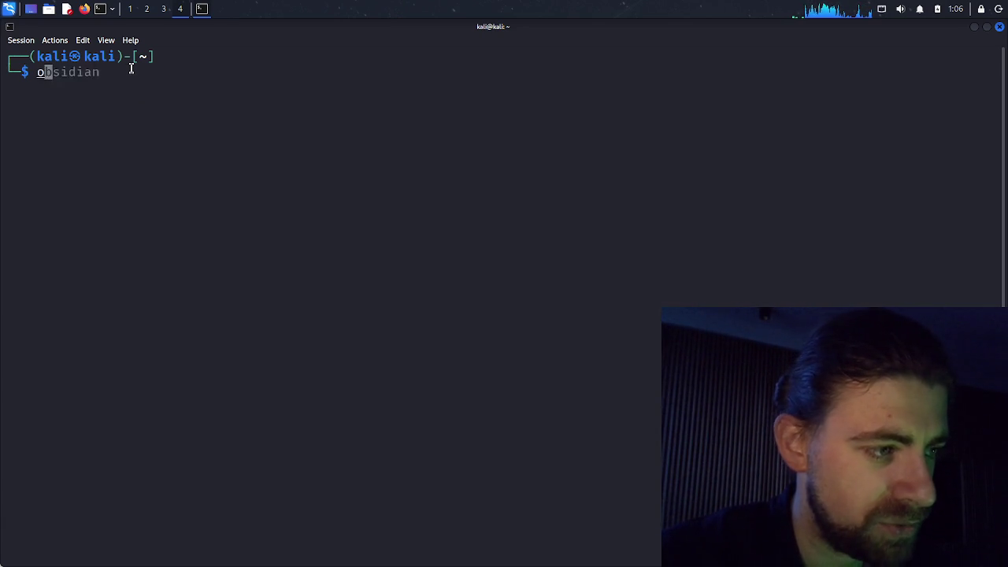
key("BackSpace")
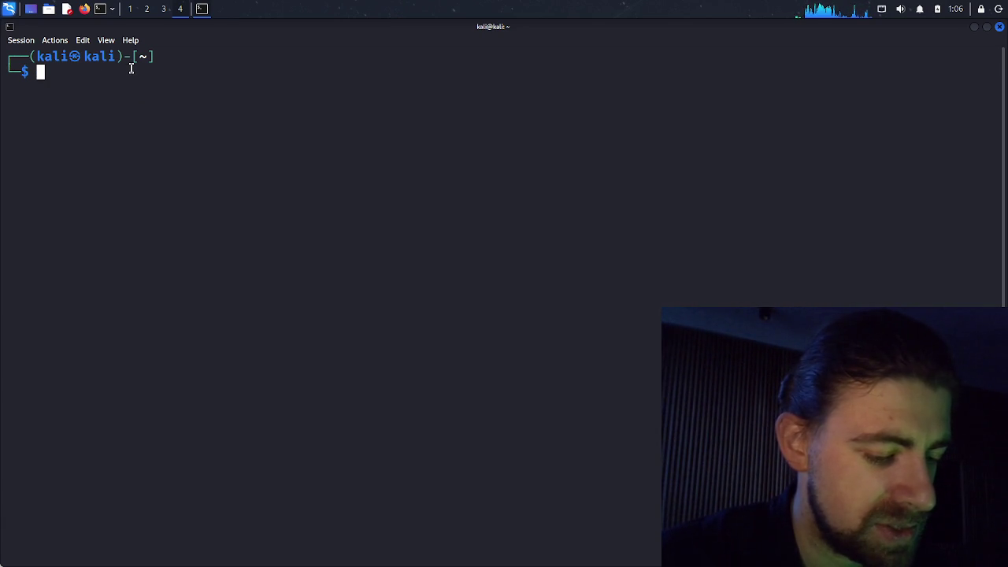
type("cd Do")
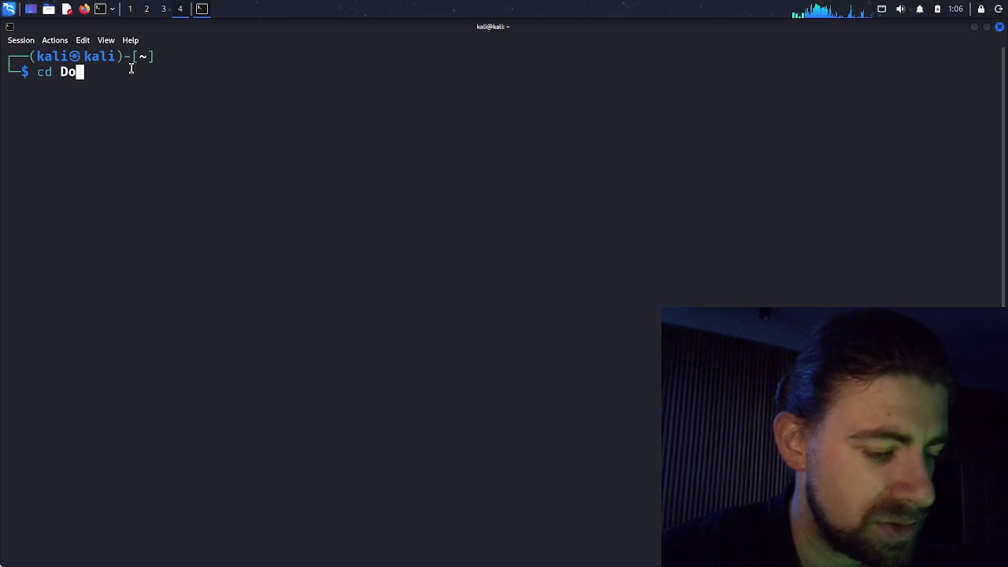
key("Tab")
key("Return")
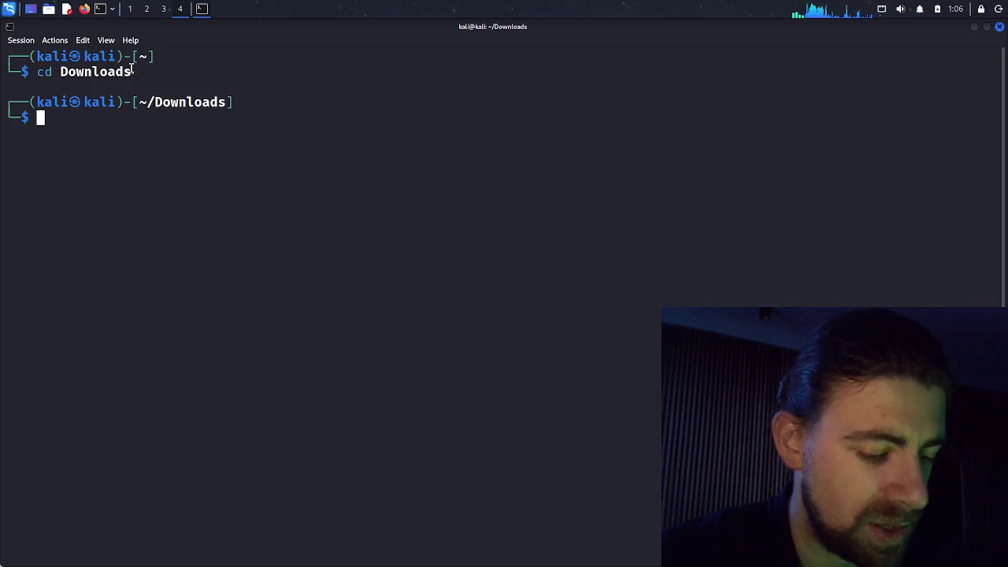
- List Downloads with ls -lat and locate the eu-west-3-YourCyberDoctor-regular.ovpn file
type("ls .")
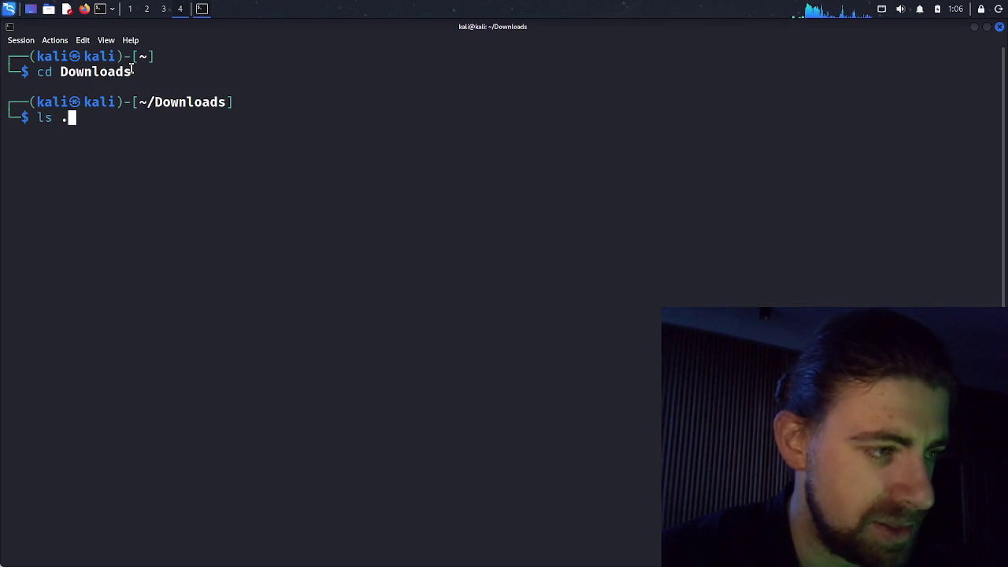
key("BackSpace")
type("-lat")
key("Return")
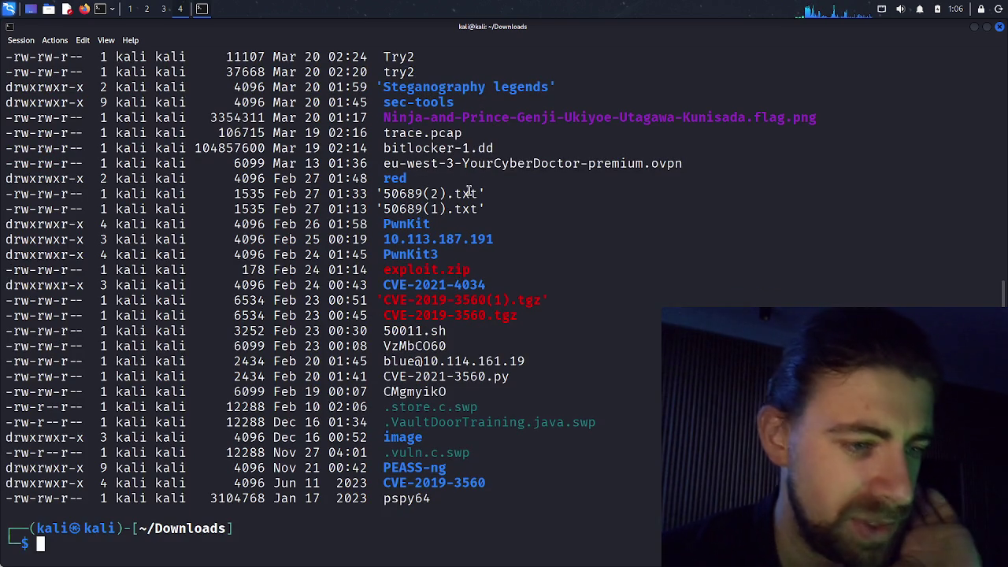
scroll(476, 207, "up", 1)
scroll(475, 206, "up", 7)
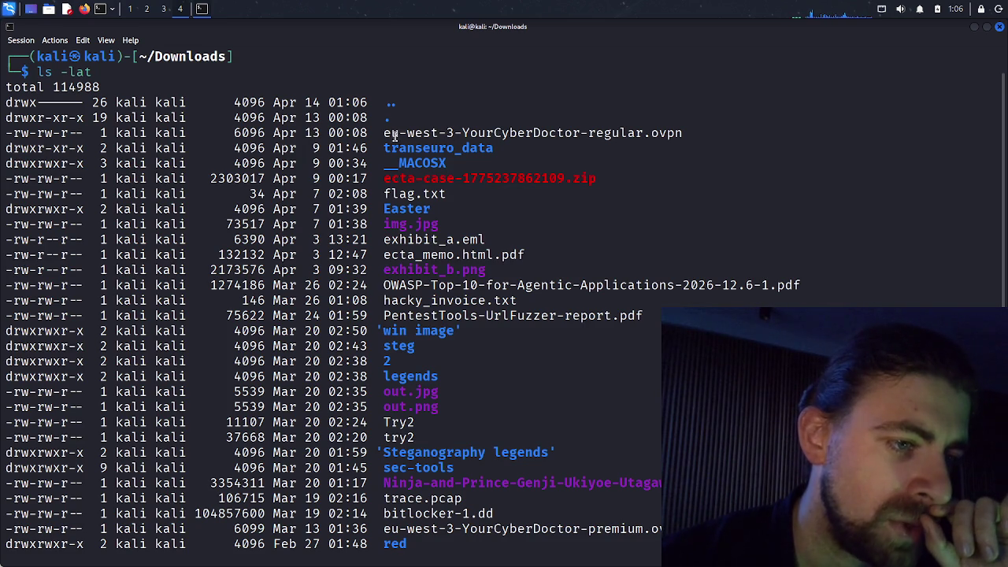
left_click_drag(384, 133, 604, 134)
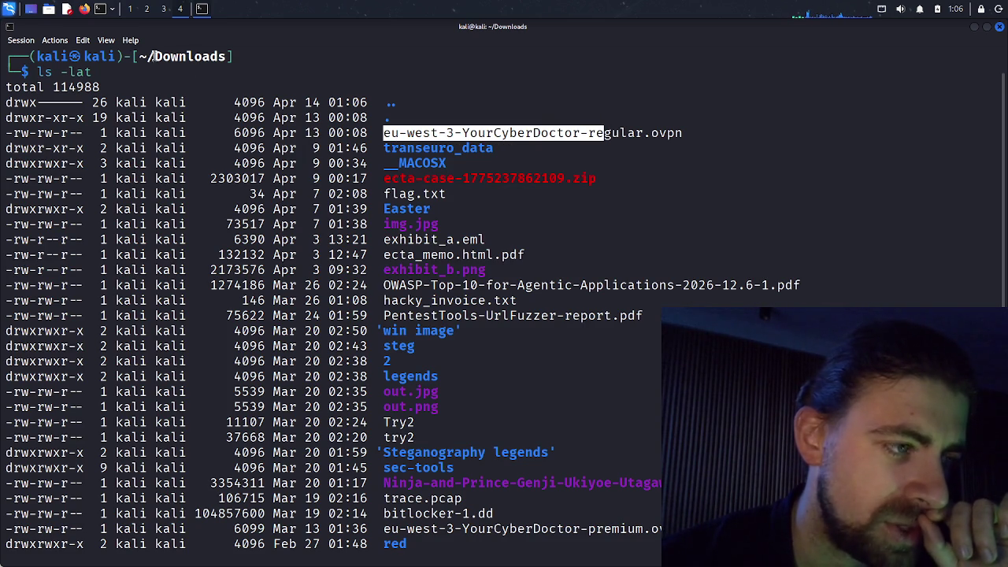
- Run openvpn3 --help to list commands such as config-import and session-start
left_click(202, 10)
left_click(202, 10)
type("o")
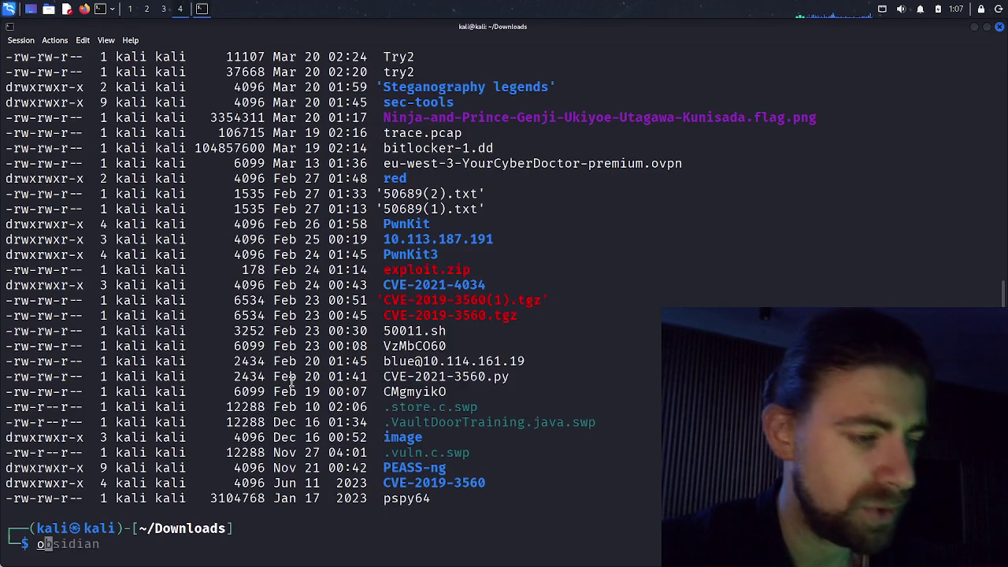
type("penv")
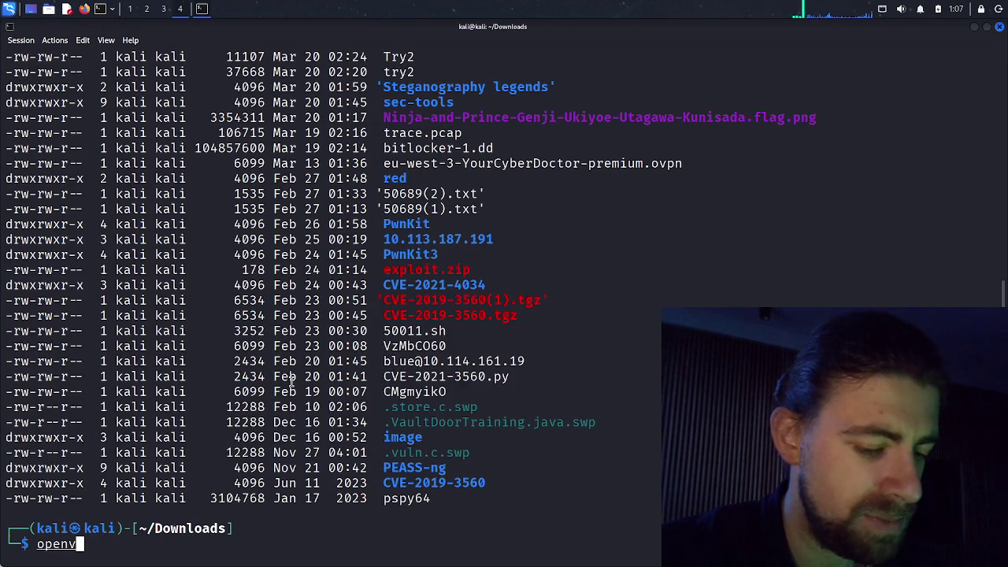
type("pn3")
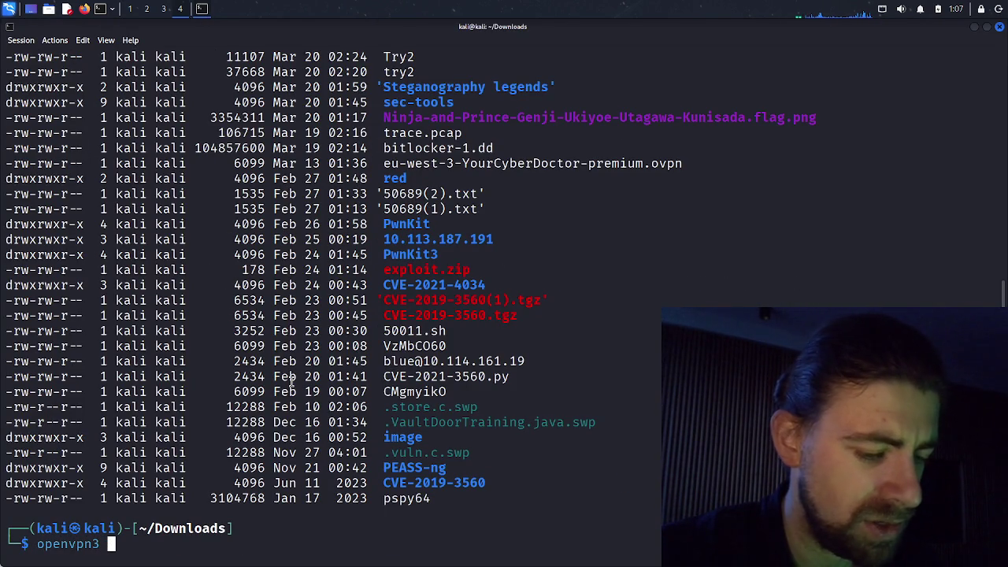
type(" -")
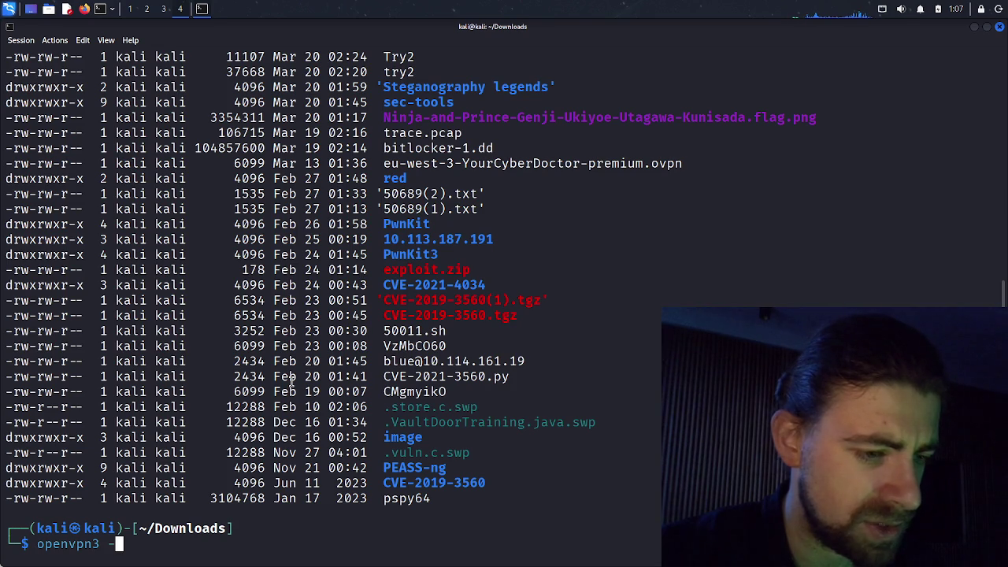
type("-")
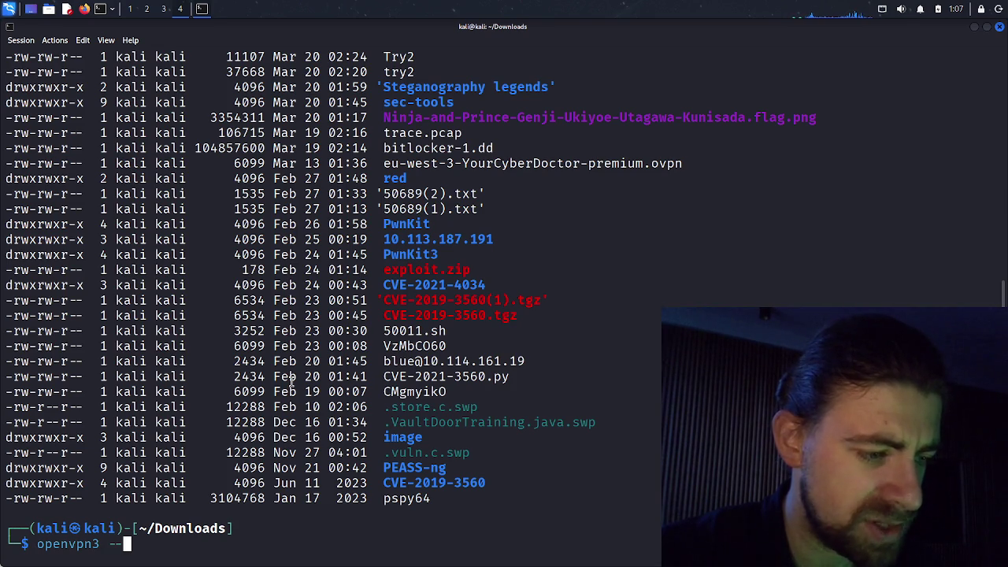
key("BackSpace")
key("BackSpace")
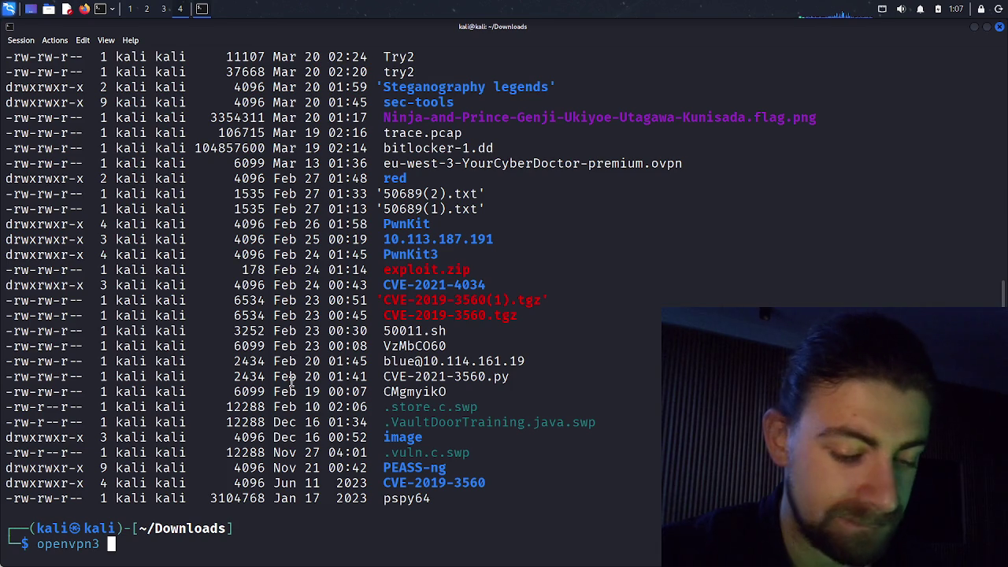
type("--connect")
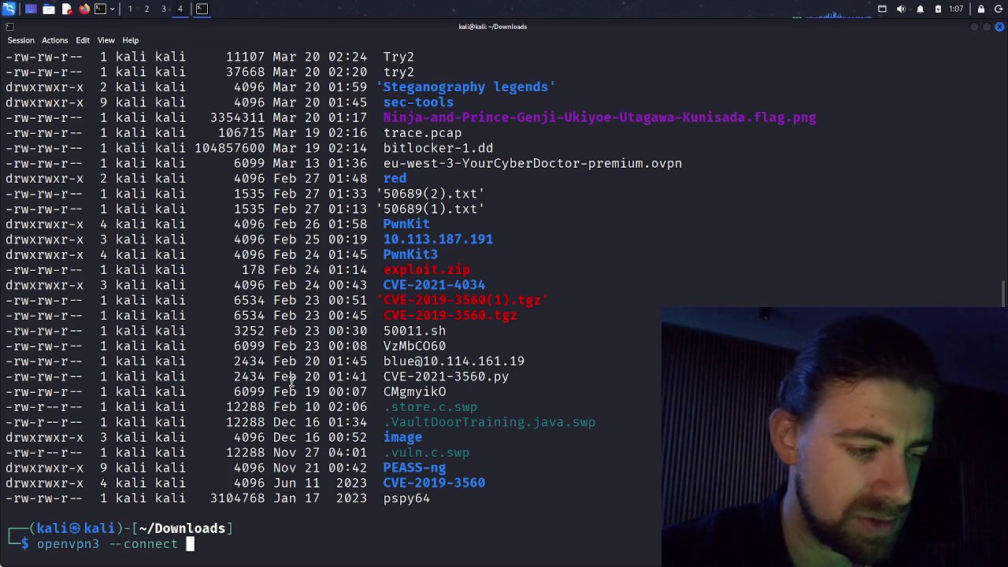
key("BackSpace")
key("BackSpace")
key("BackSpace")
key("BackSpace")
key("BackSpace")
key("BackSpace")
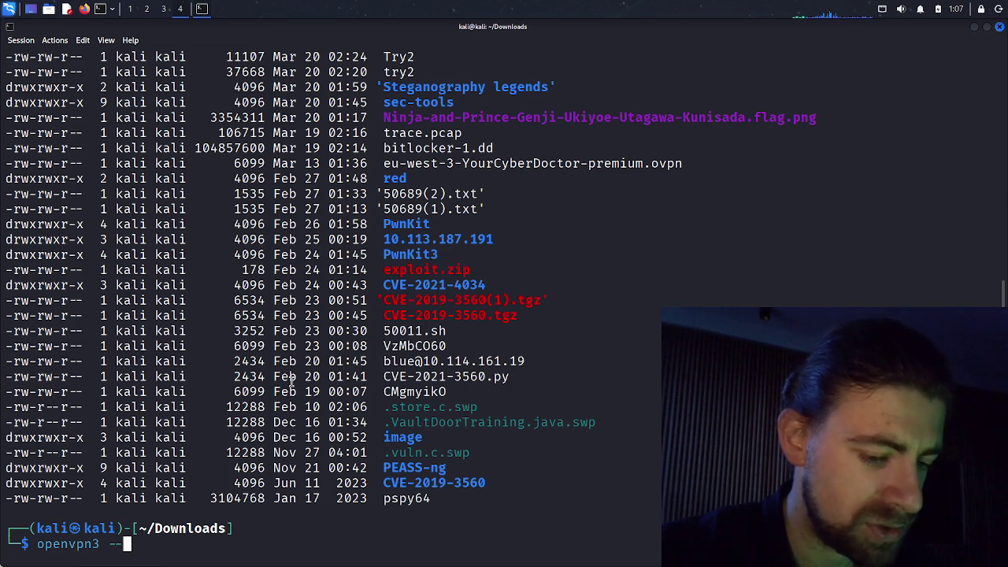
type("help")
key("Return")
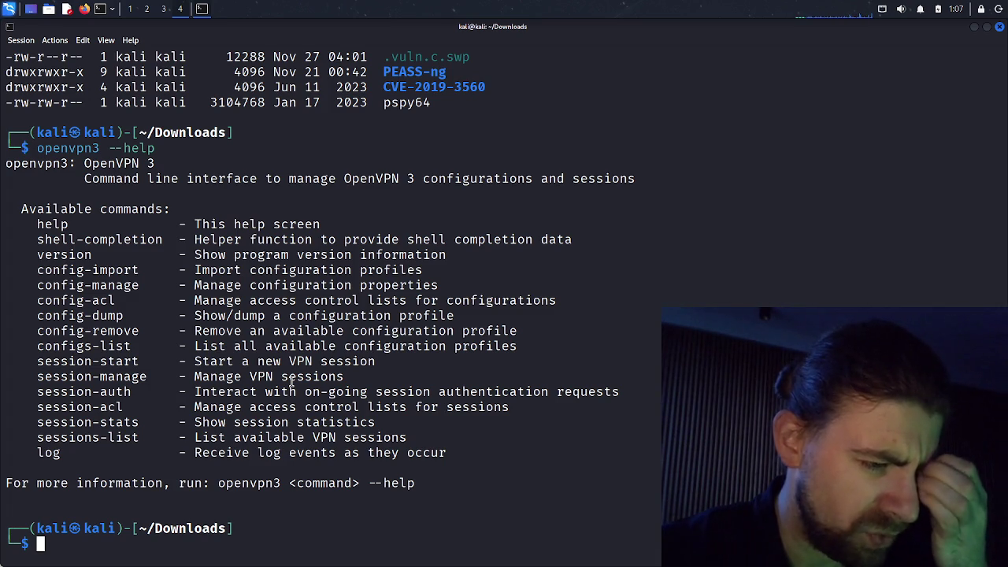
- Replace the help option with eu-west-3-YourCyberDoctor-regular.ovpn and run openvpn3 with it
key("Up")
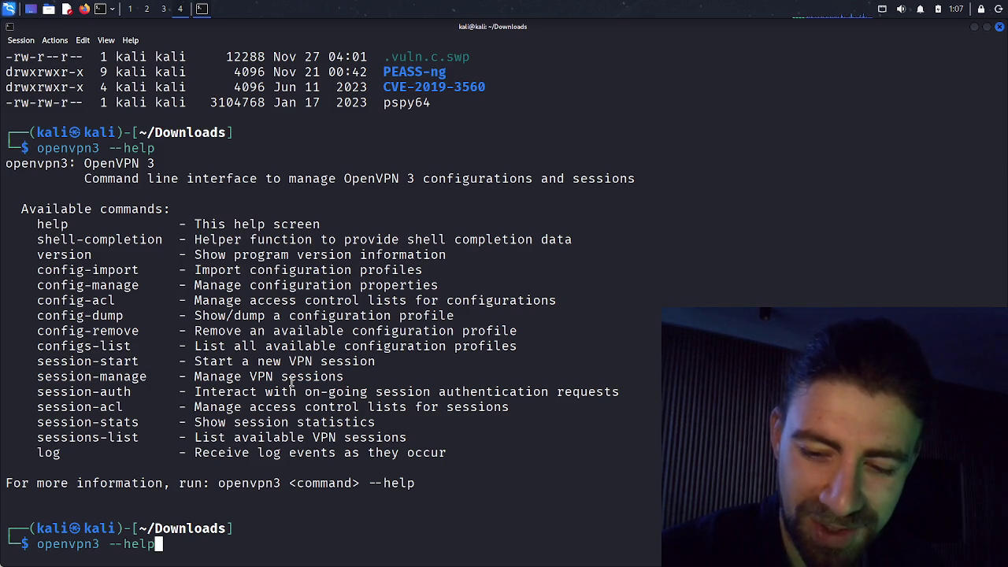
key("Left")
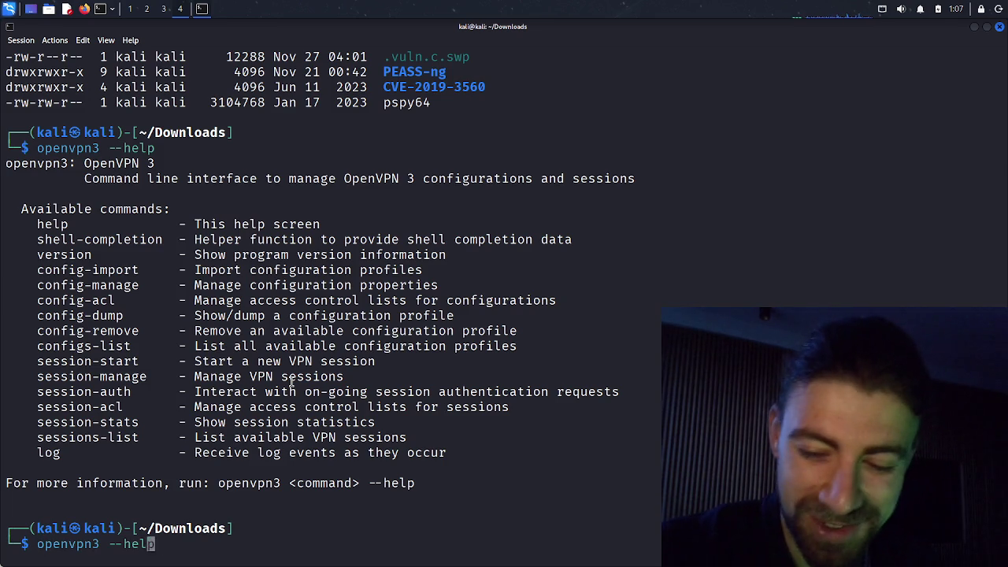
key("Left")
key("Left")
key("Left")
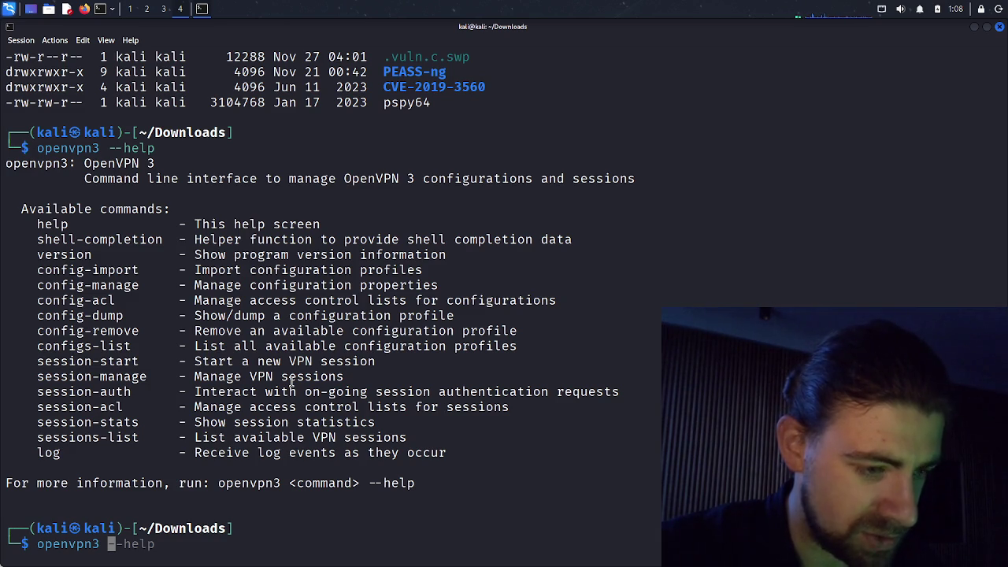
type("eu")
key("Tab")
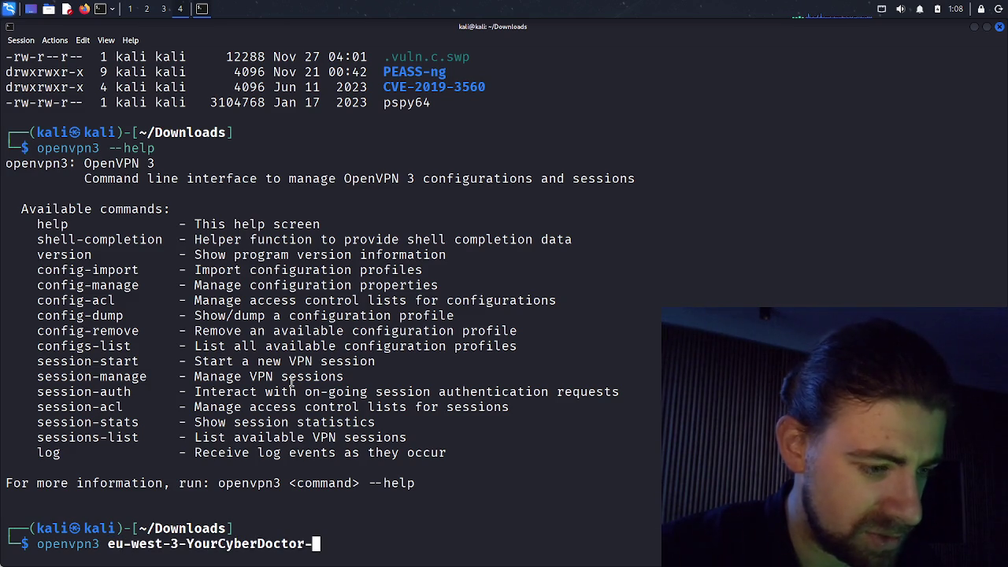
key("Tab")
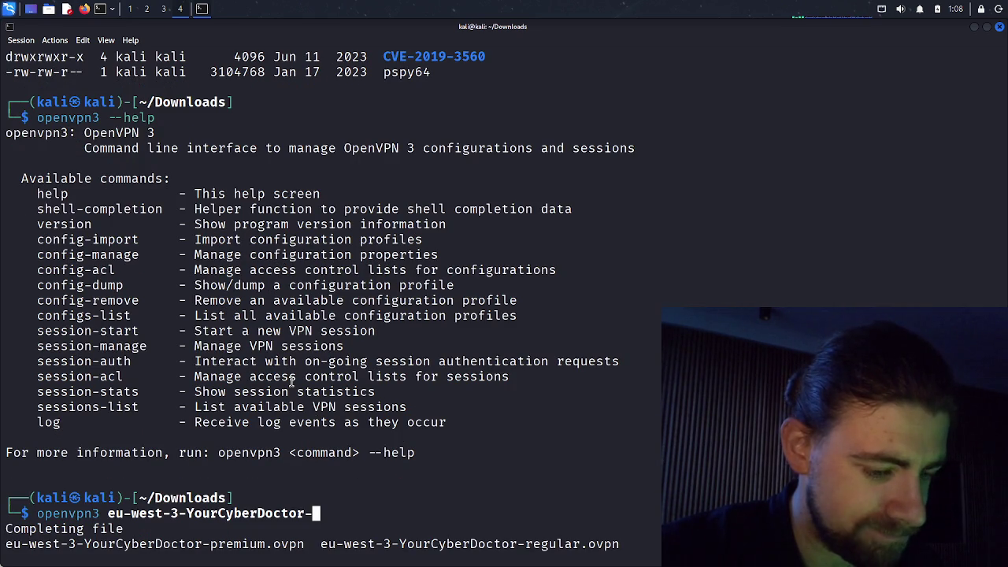
type("r")
key("Tab")
key("Return")
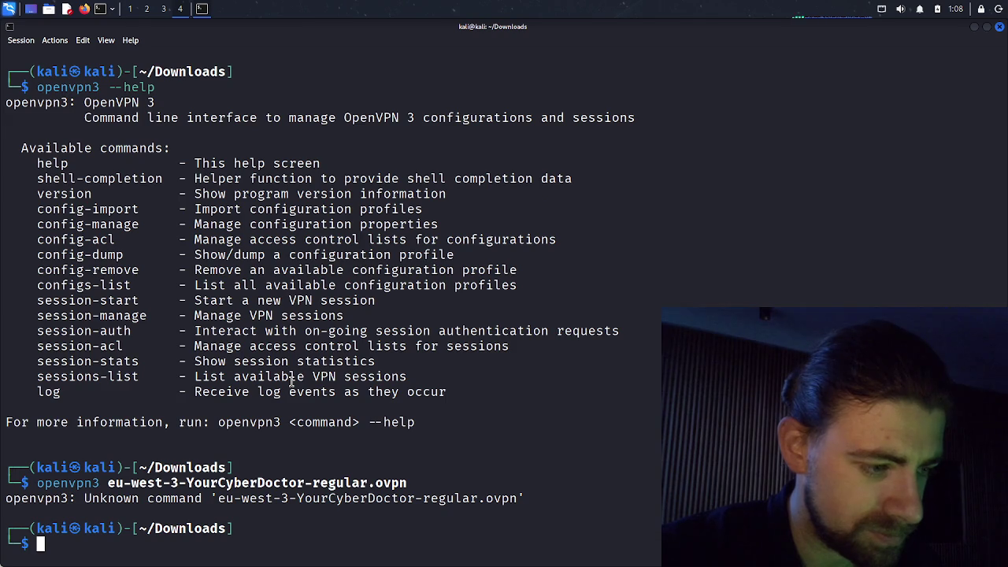
- Recall the rejected openvpn3 command with the cursor at the file name's start
key("Up")
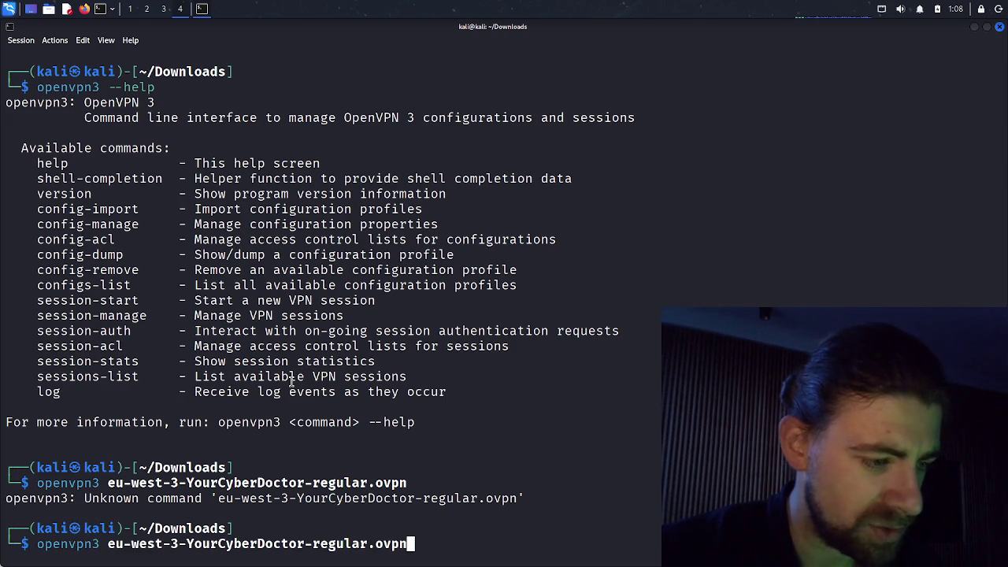
key("Left")
key("Left")
key("Left")
key("Left")
key("Left")
key("Left")
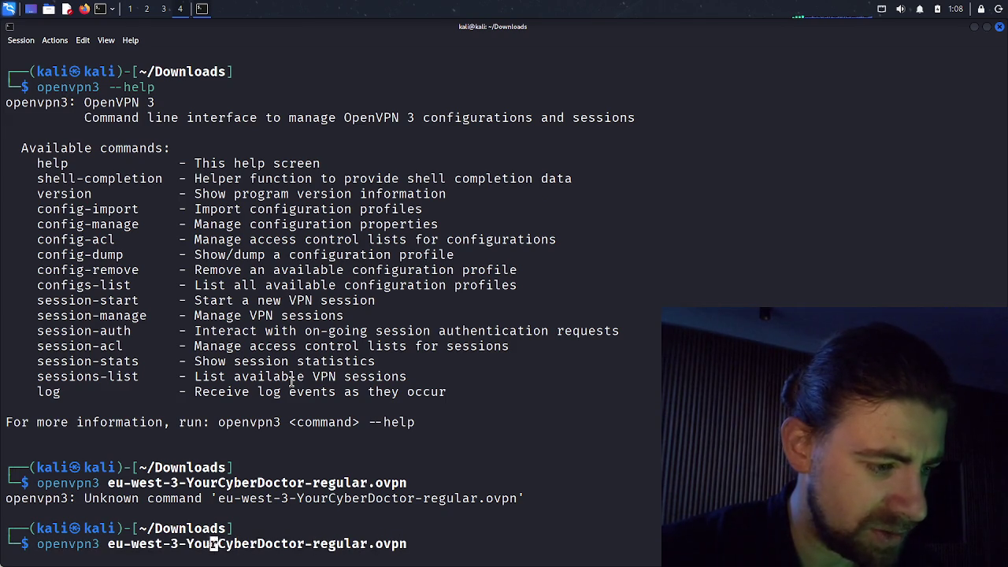
key("Left")
key("Left")
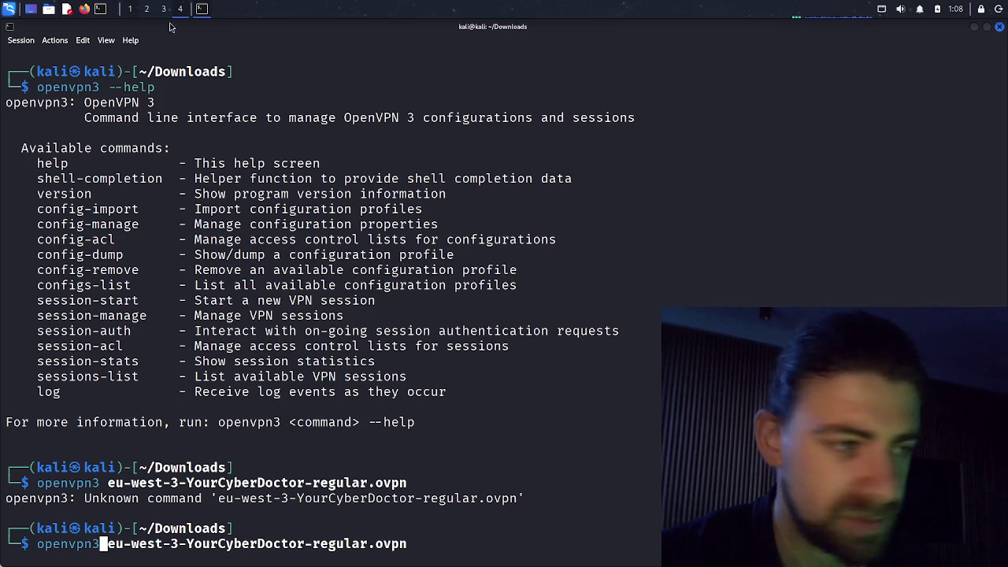
left_click(12, 9)
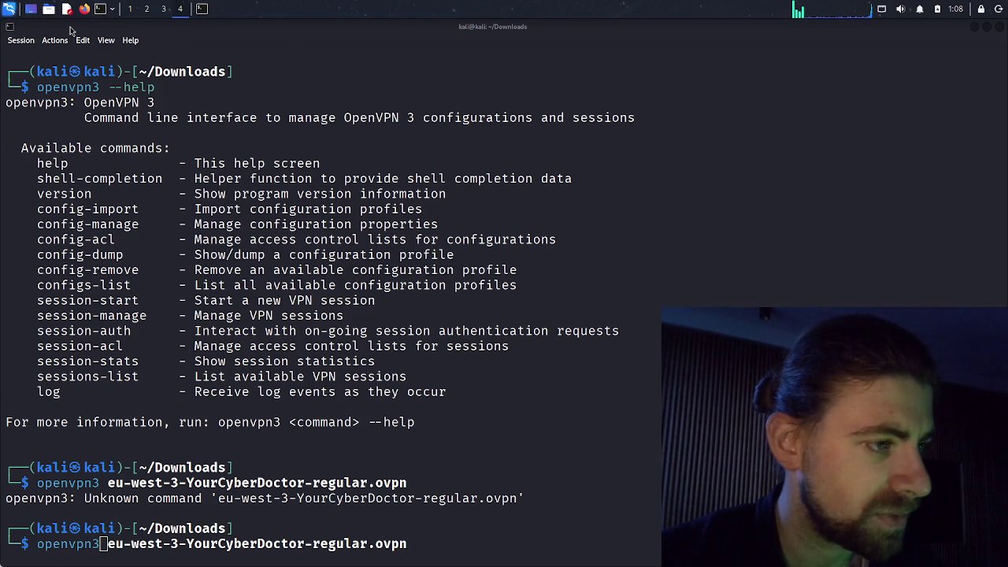
type("opentv")
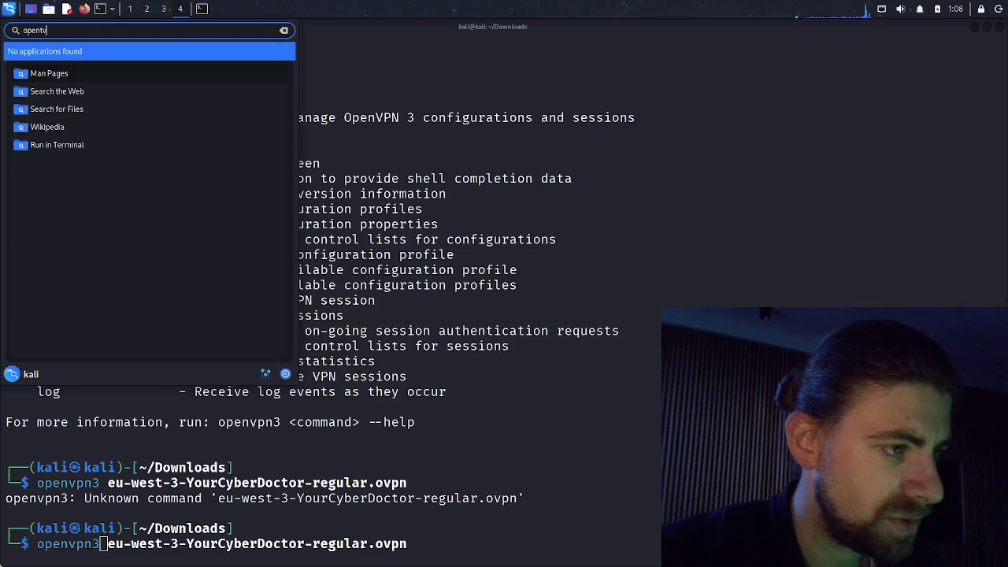
key("BackSpace")
type("v")
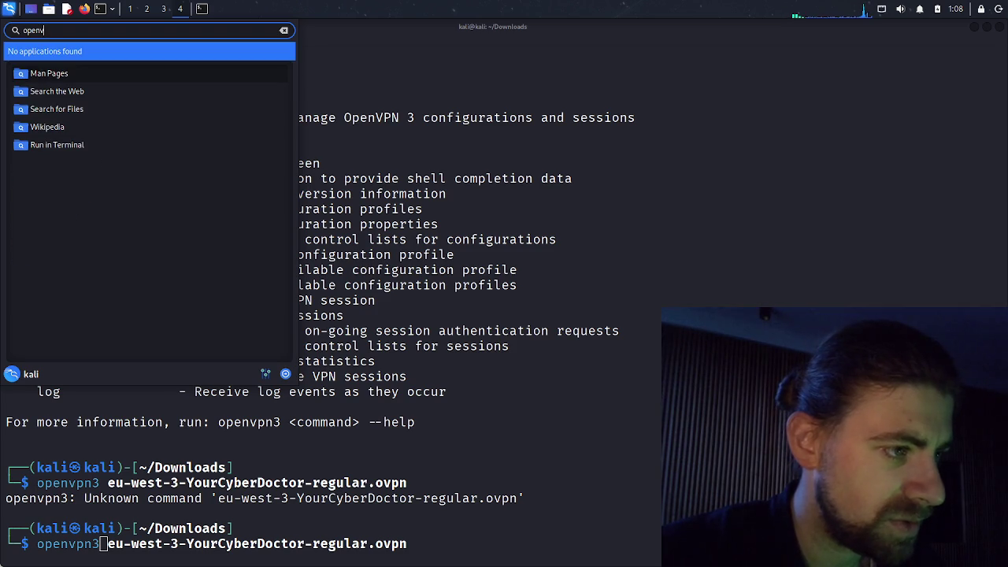
key("BackSpace")
key("BackSpace")
key("BackSpace")
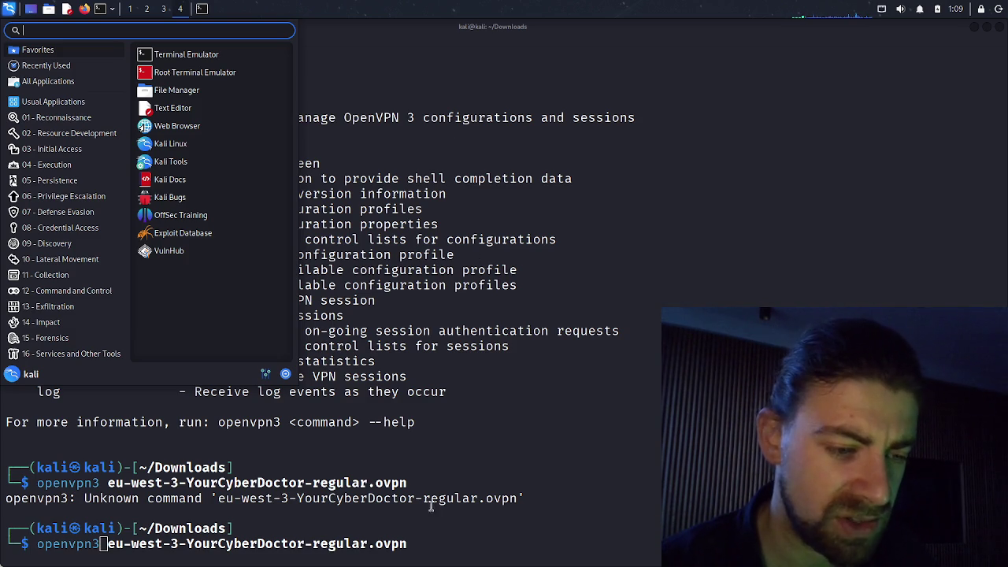
left_click(416, 537)
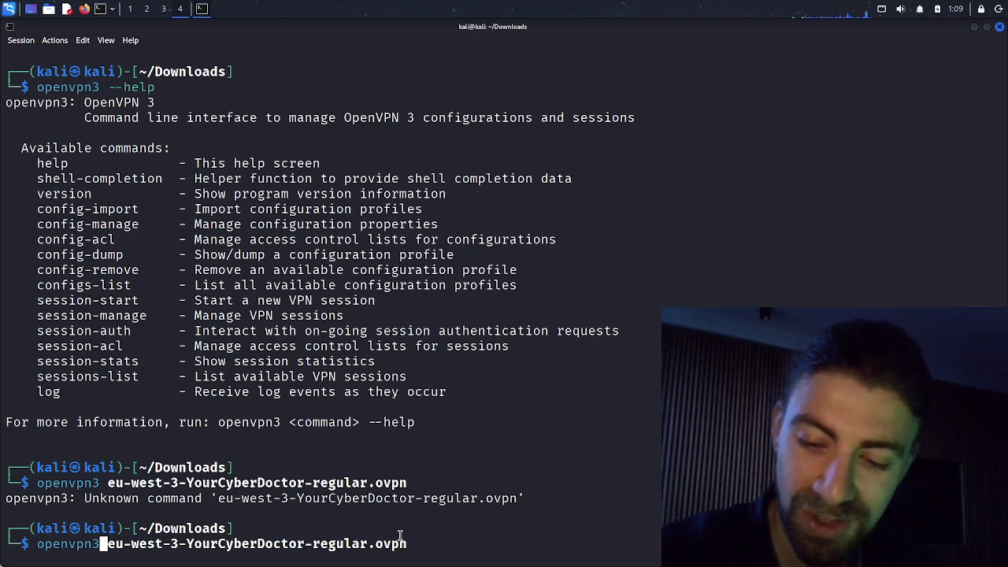
- Insert --connect before the .ovpn file name and run it; openvpn3 rejects the option
key("Right")
key("Right")
key("Right")
key("Right")
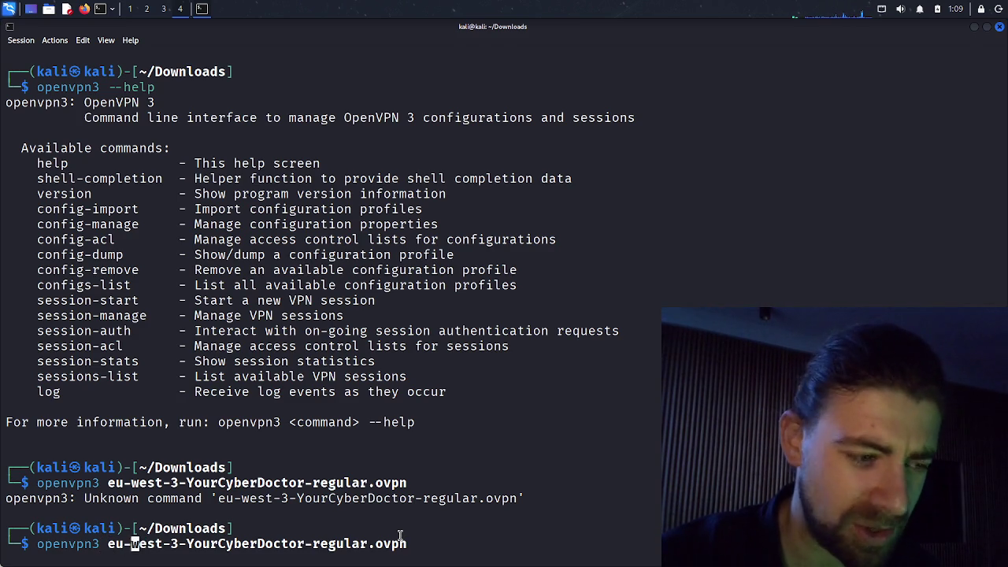
key("Left")
key("Left")
key("Left")
key("Right")
key("Left")
key("Right")
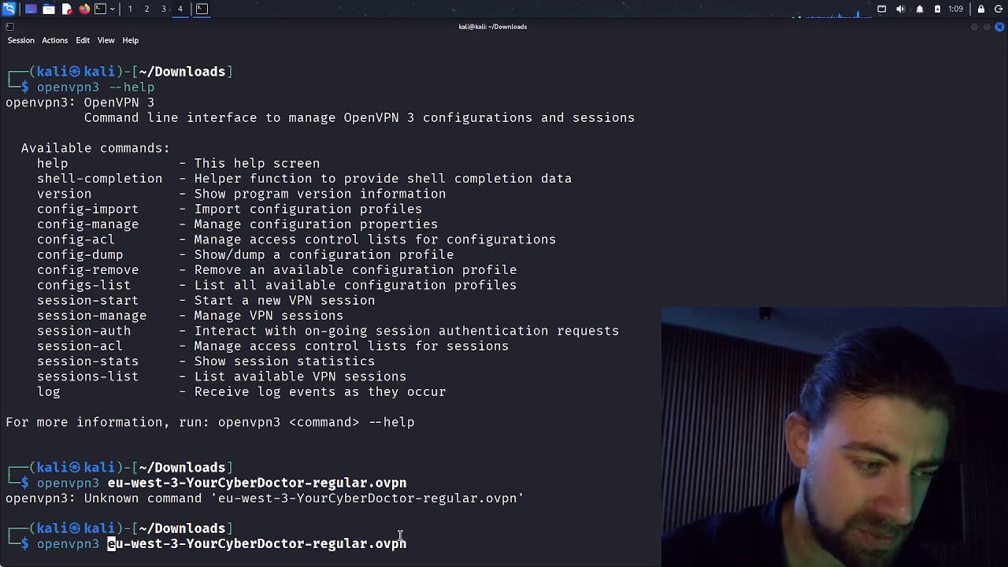
key("Left")
key("Right")
key("Left")
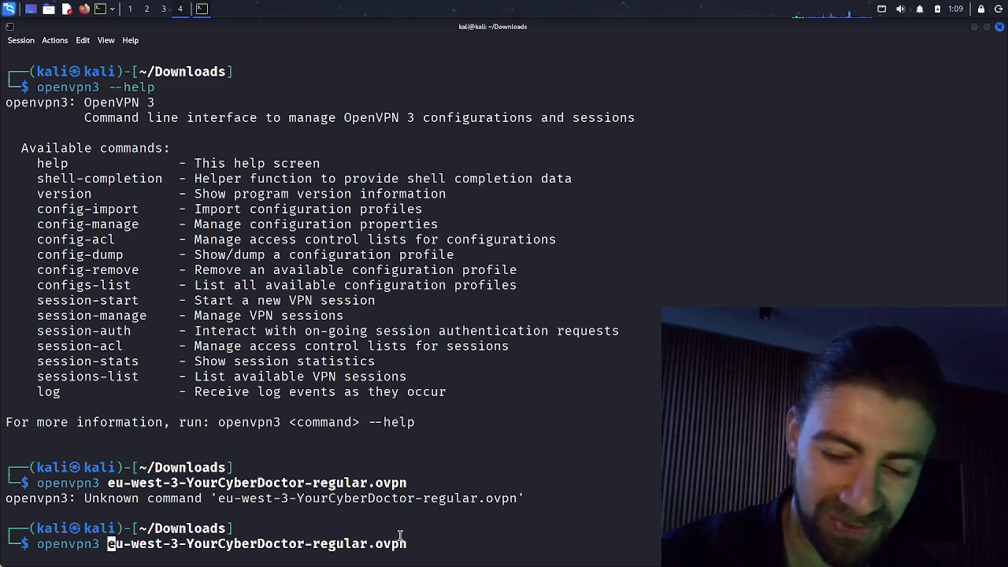
key("Right")
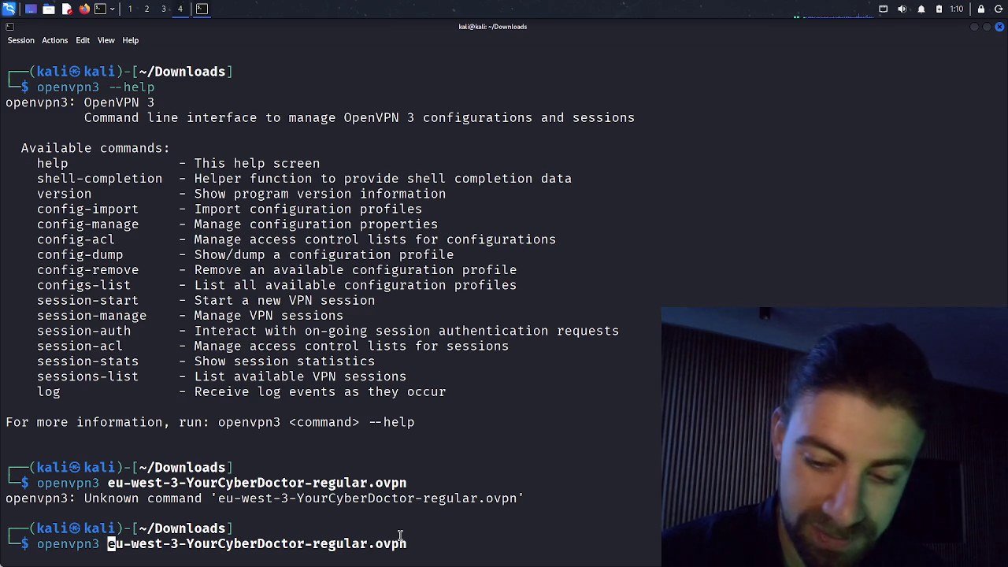
key("Right")
key("Right")
key("Right")
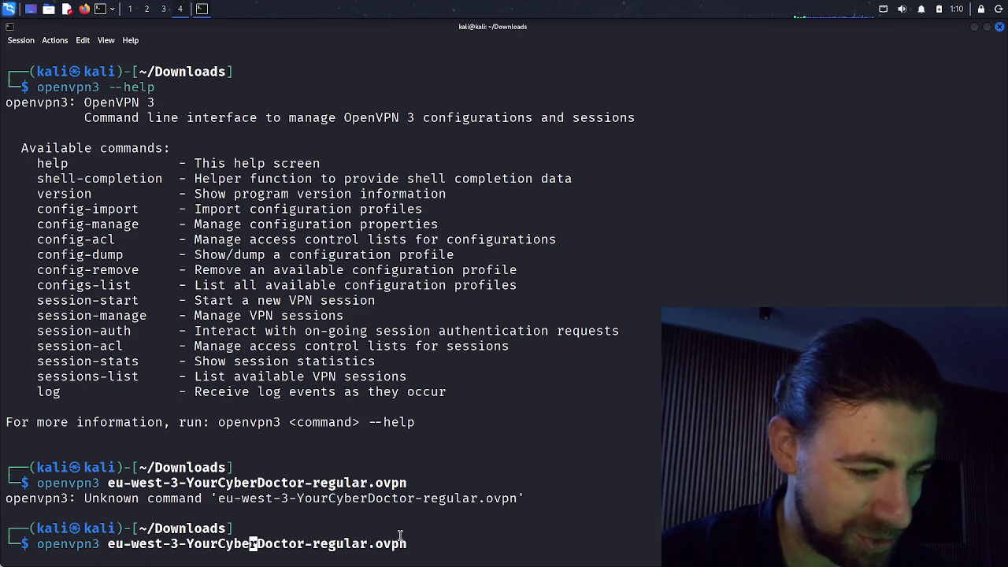
key("Right")
key("Left")
key("Left")
key("Left")
key("Right")
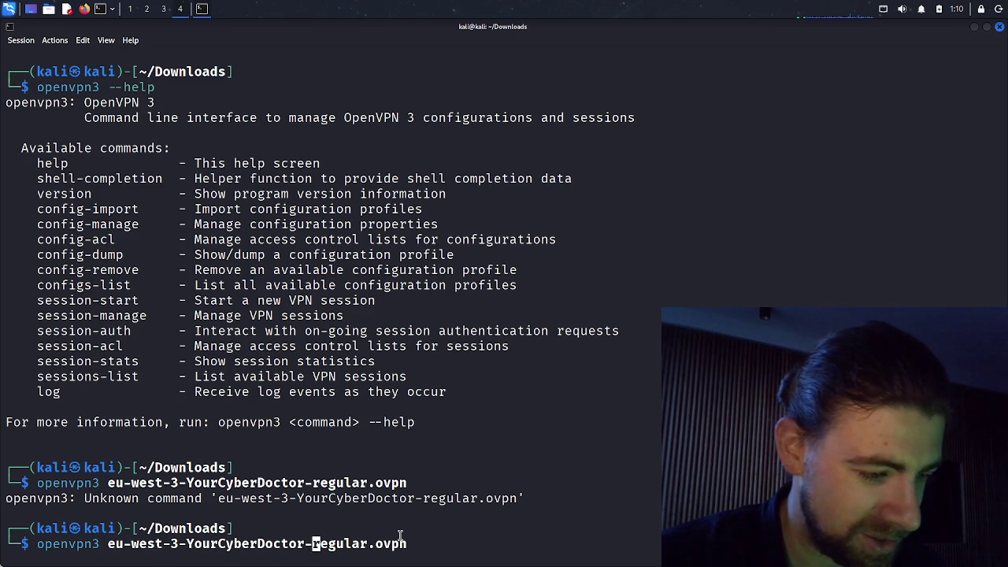
key("Right")
key("Right")
key("Left")
key("Left")
key("Left")
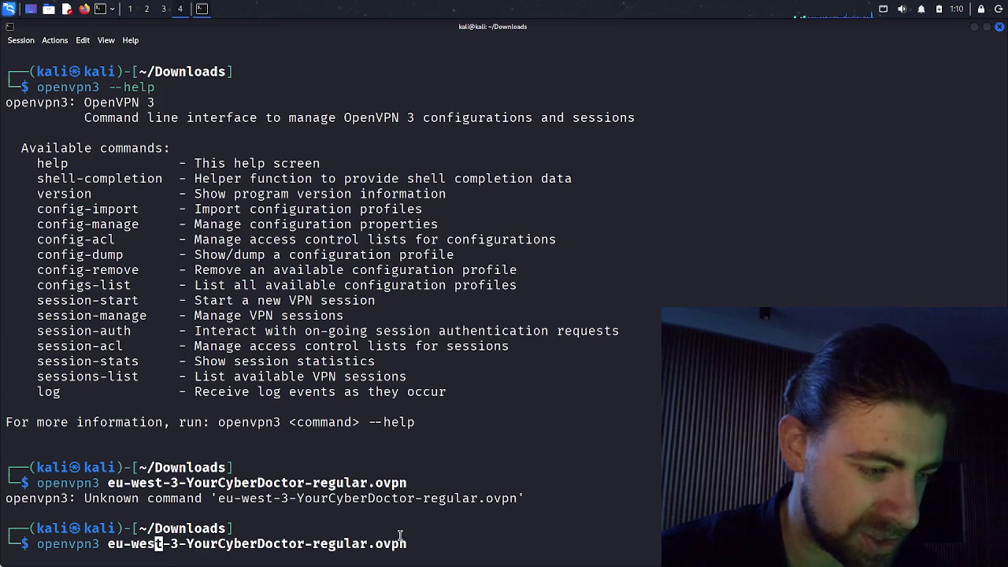
key("Left")
type("--conne")
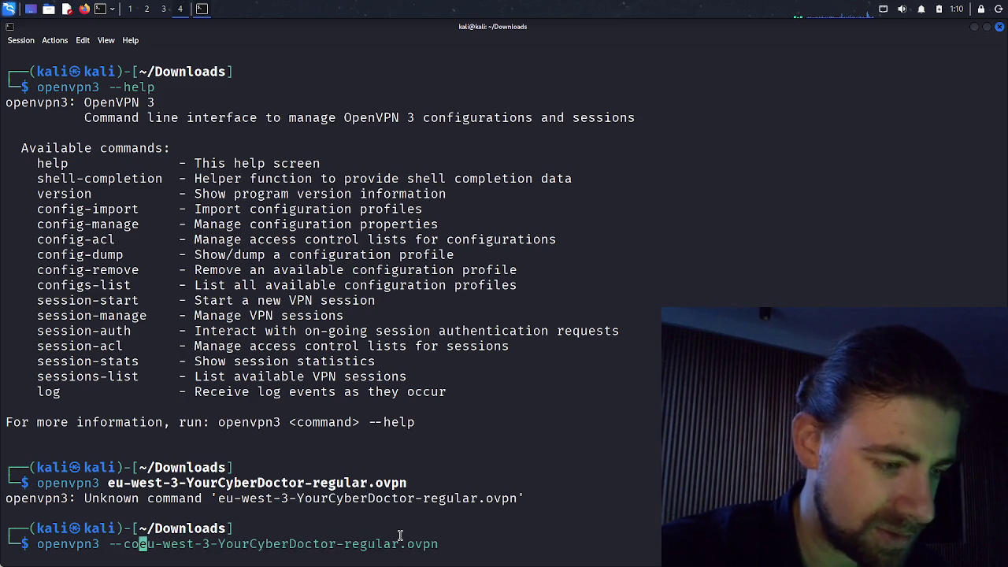
type("ct")
key("Return")
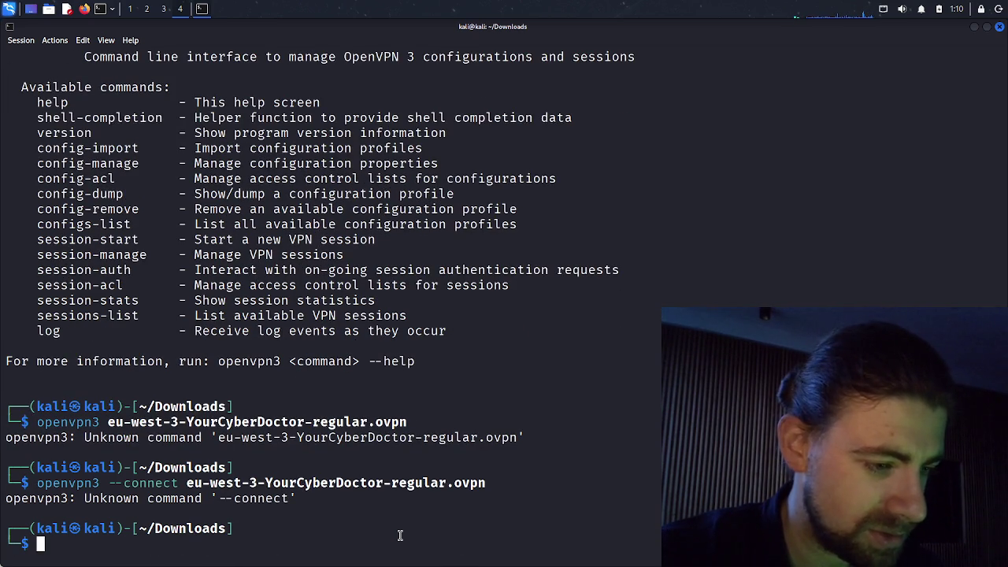
- Edit the recalled line down to 'man openvpn3' to open the openvpn3 manual
key("Up")
key("Left")
key("Left")
key("Left")
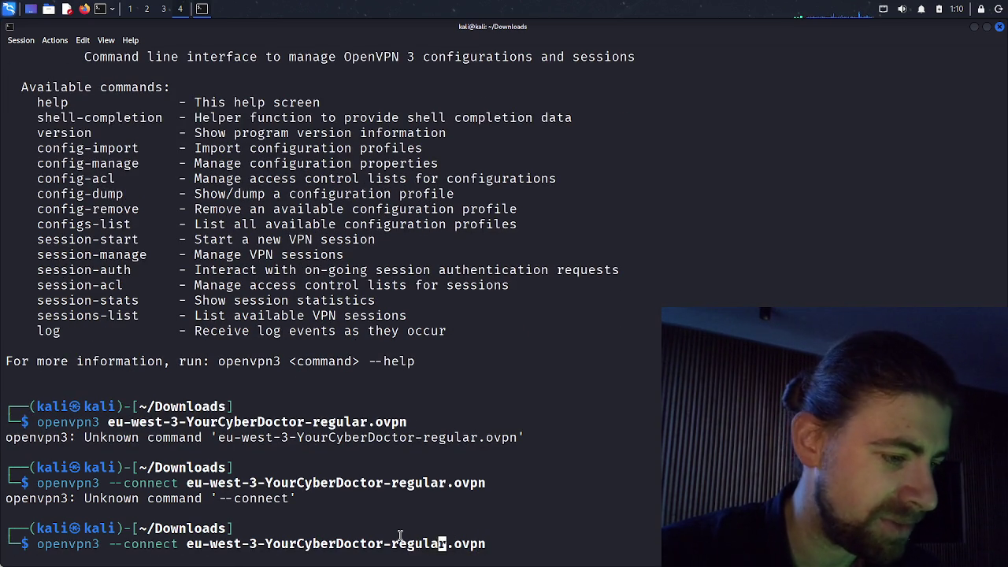
key("Left")
key("Left")
key("Left")
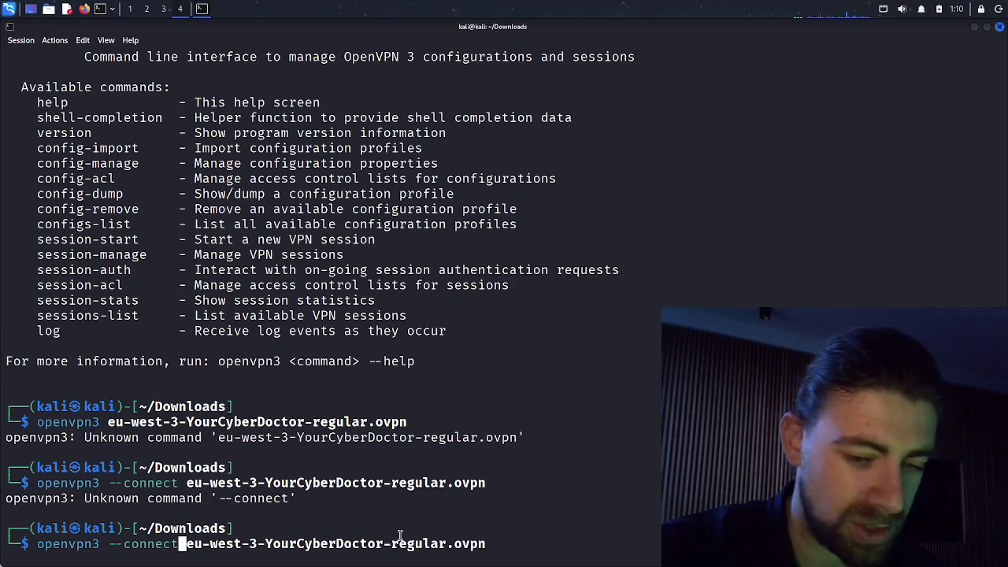
key("Delete")
key("Delete")
key("Delete")
key("Delete")
key("Delete")
key("Delete")
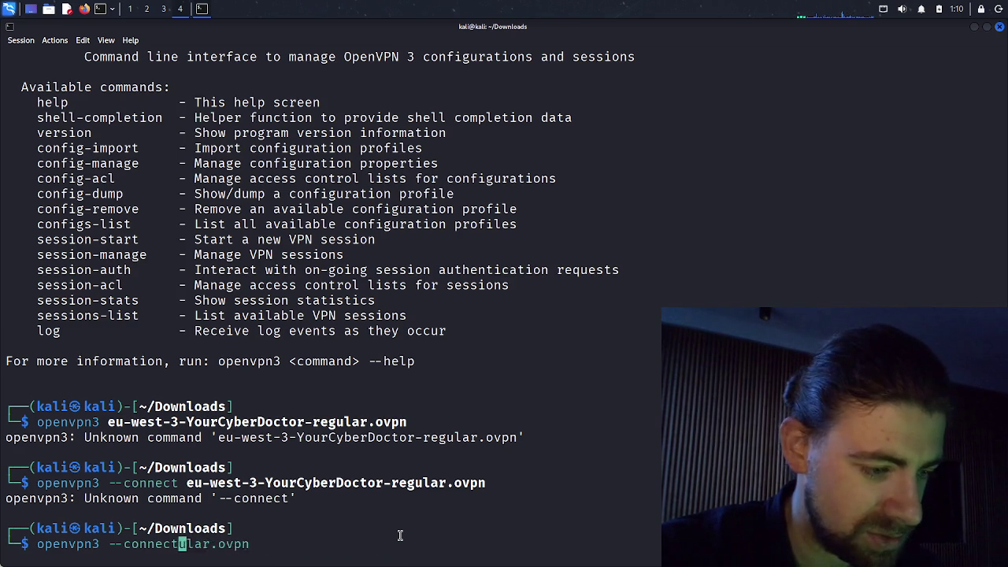
key("BackSpace")
key("BackSpace")
key("BackSpace")
key("BackSpace")
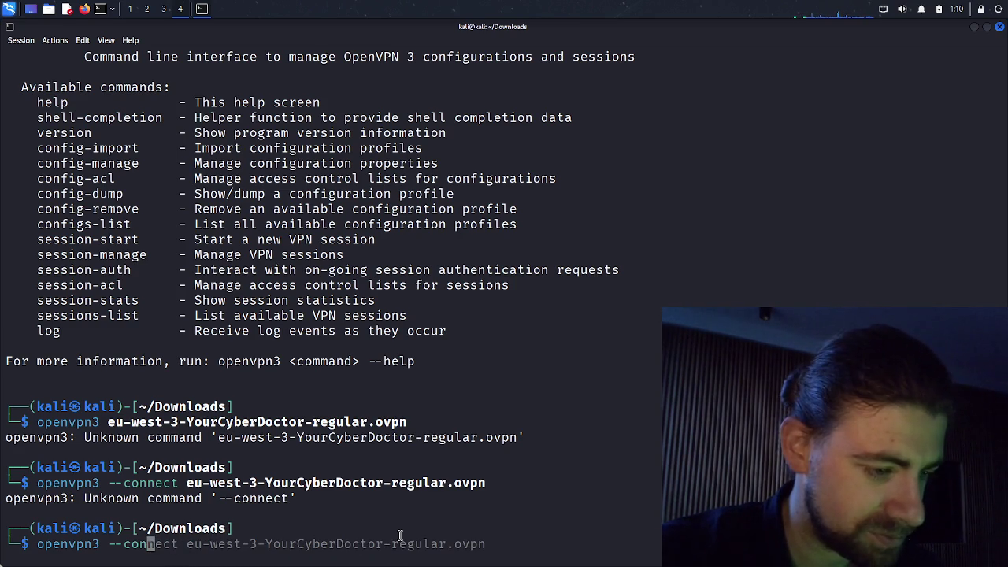
key("BackSpace")
key("BackSpace")
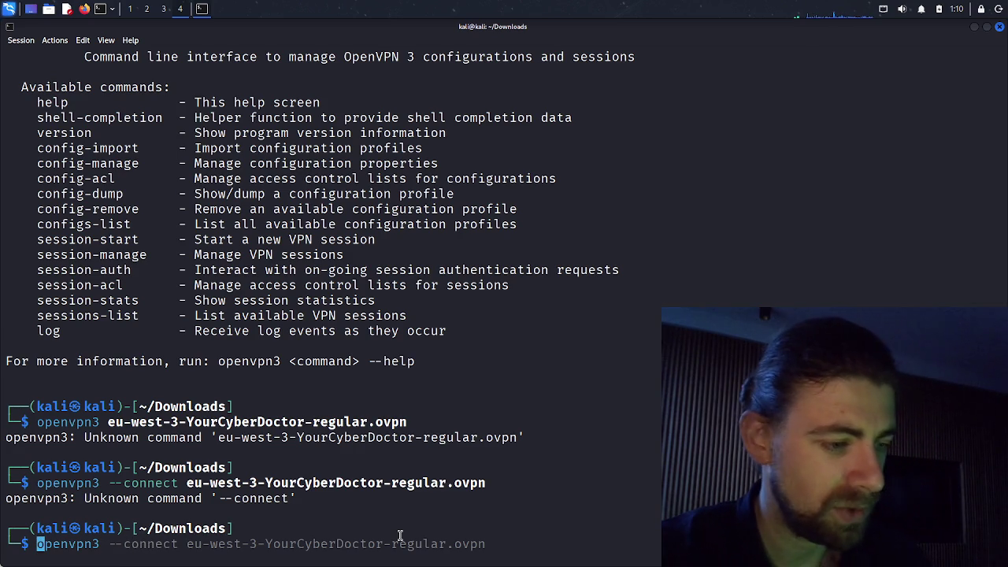
key("Home")
type("man")
key("Return")
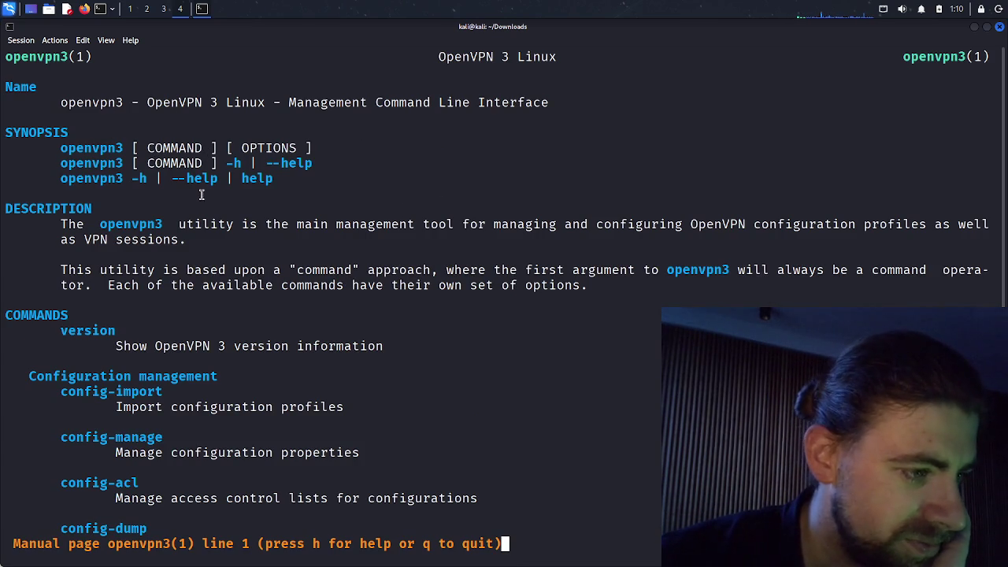
- Scroll through the openvpn3 manual's Commands section to read about config-import
scroll(186, 260, "down", 1)
scroll(164, 293, "down", 1)
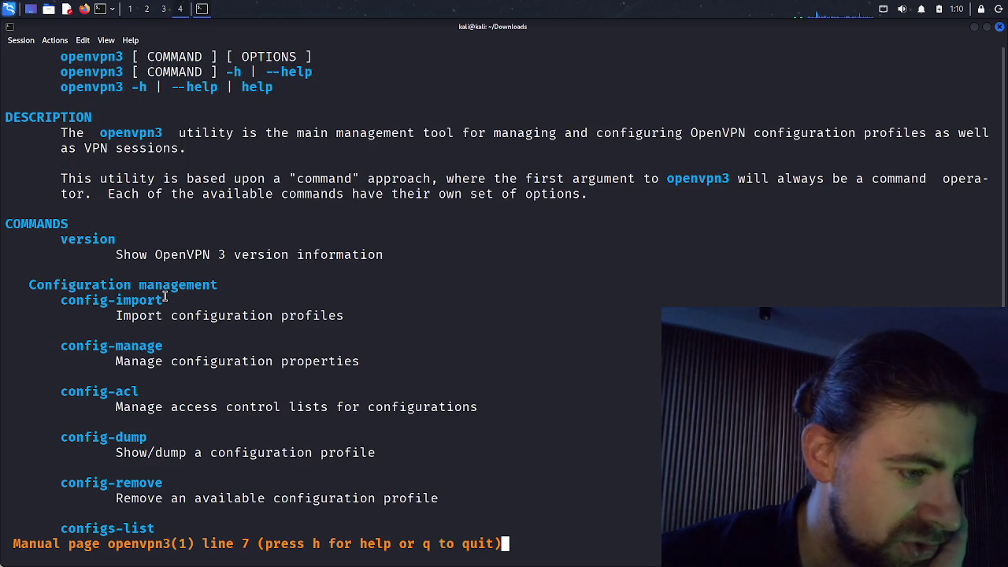
scroll(150, 339, "down", 1)
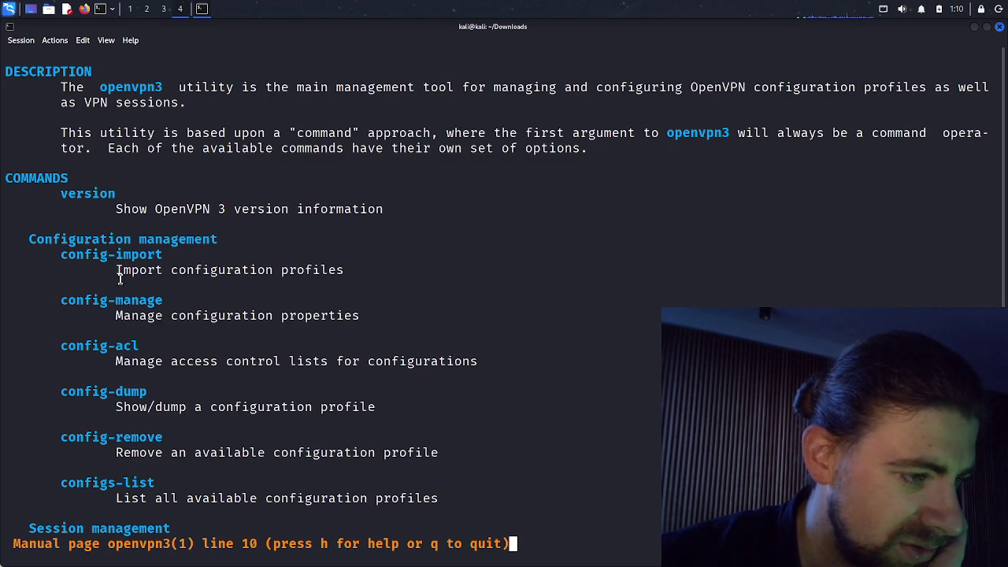
scroll(136, 269, "down", 2)
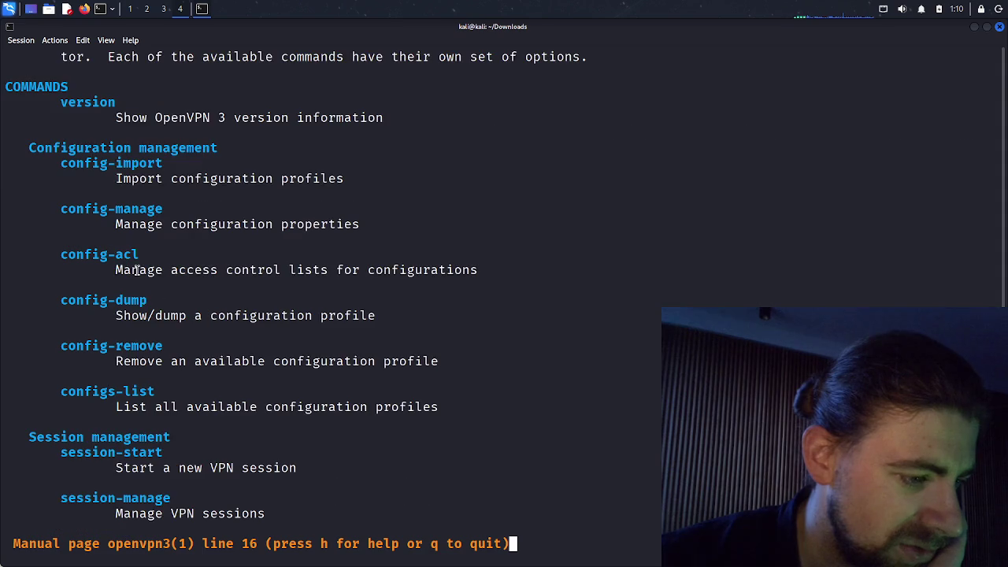
scroll(135, 269, "up", 2)
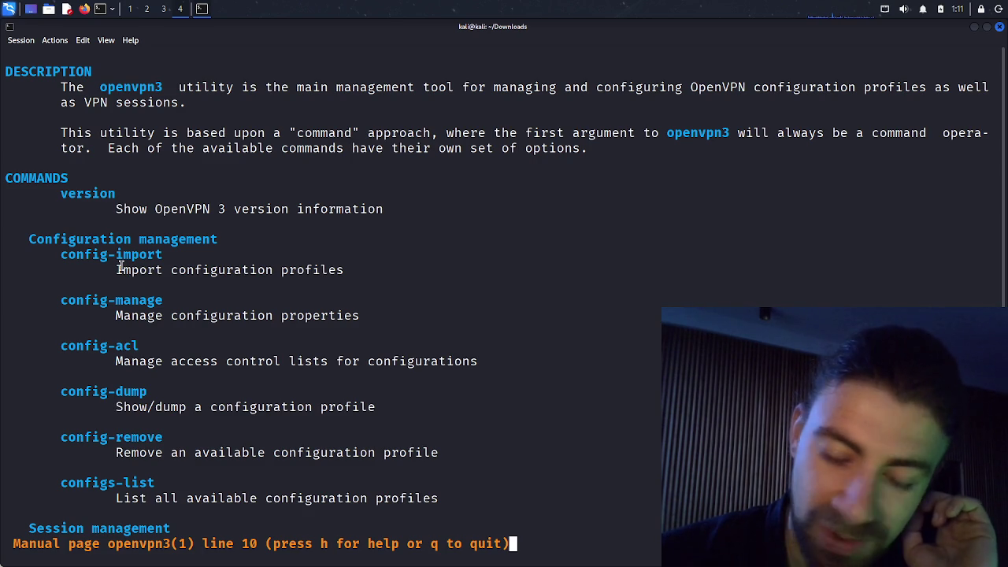
- Quit the manual, run plain openvpn on the eu-west-3 .ovpn config (fatal error), and launch Firefox
key("q")
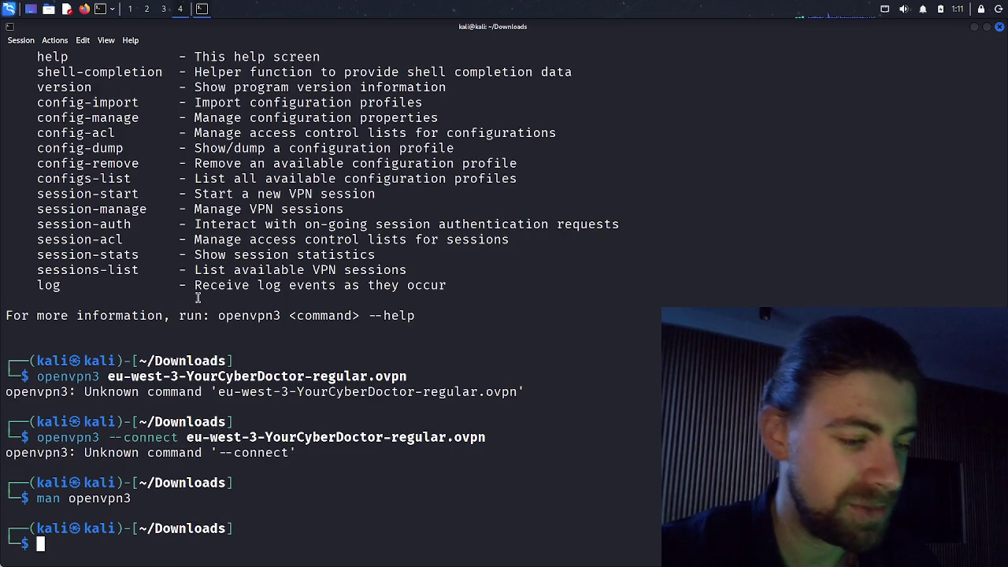
key("Up")
key("Up")
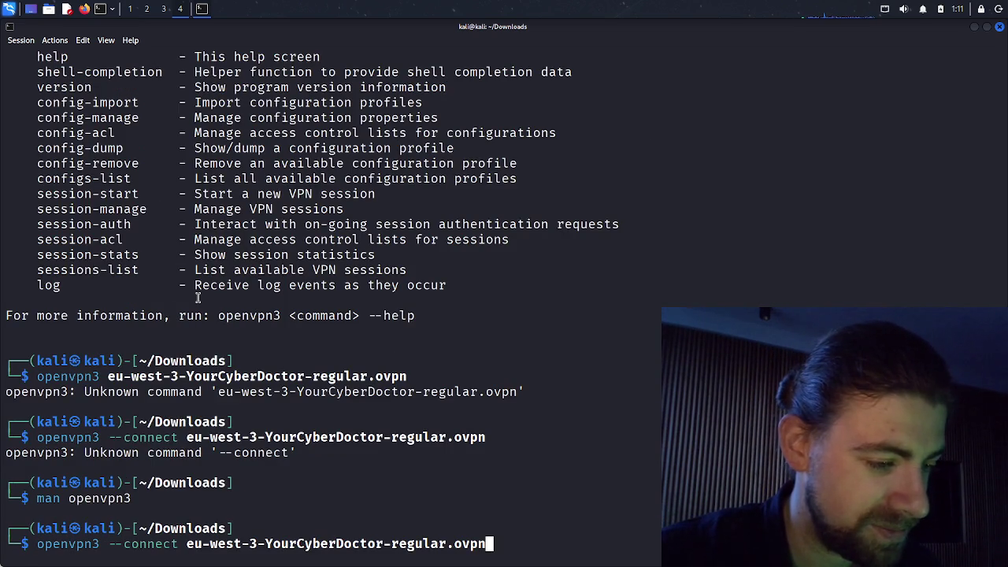
key("Left")
key("Left")
key("Left")
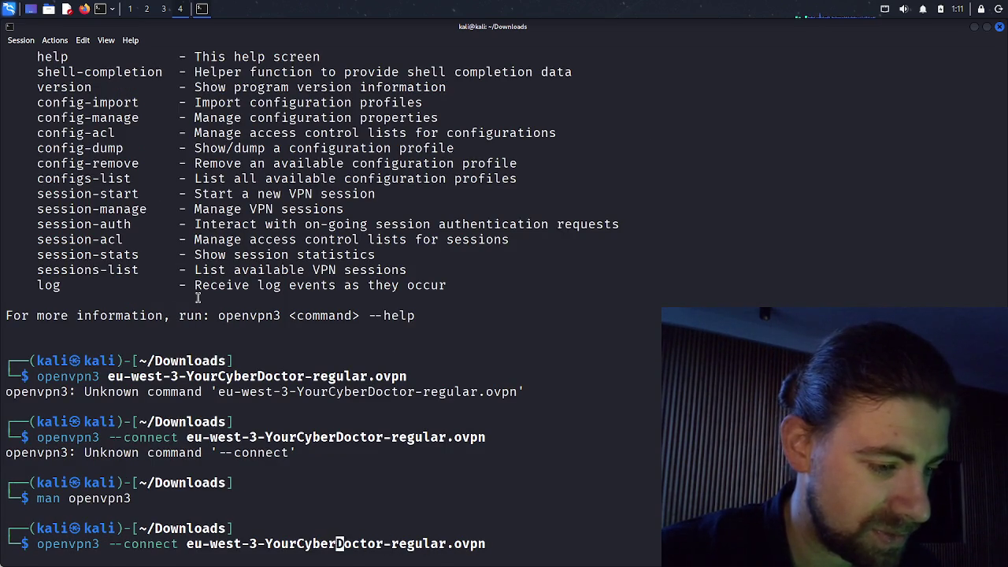
key("Left")
key("Left")
key("Left")
key("BackSpace")
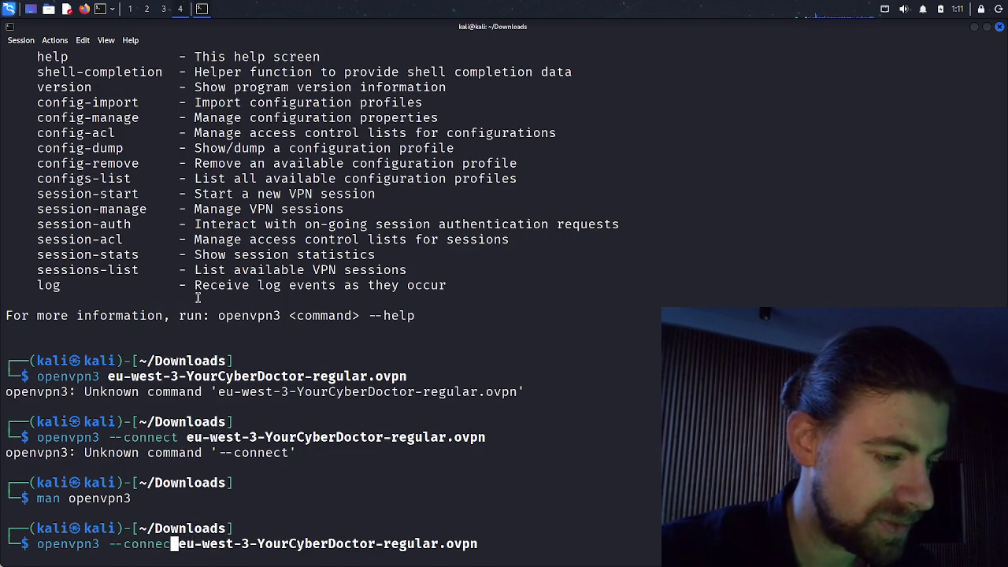
key("BackSpace")
key("BackSpace")
key("BackSpace")
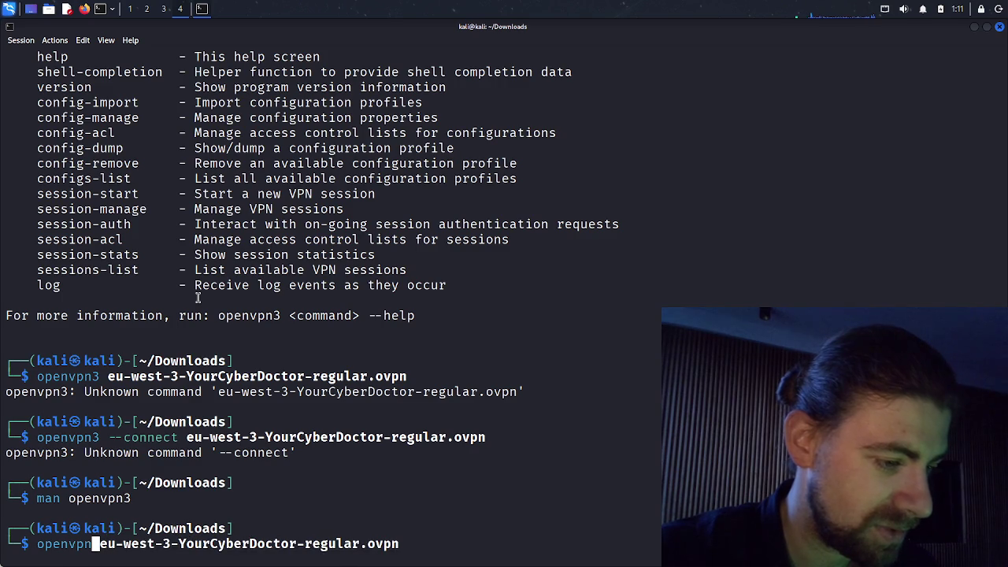
key("Return")
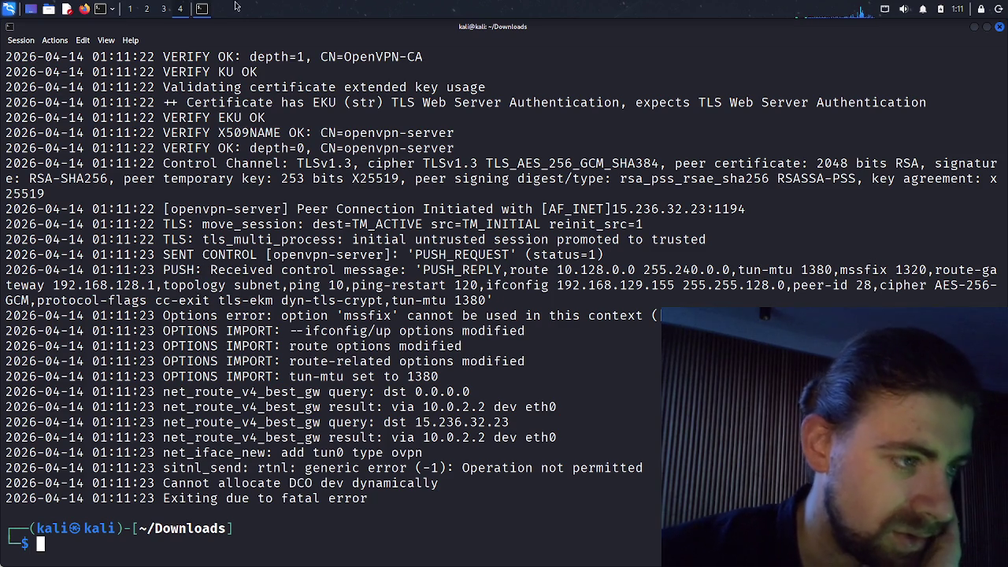
left_click(84, 9)
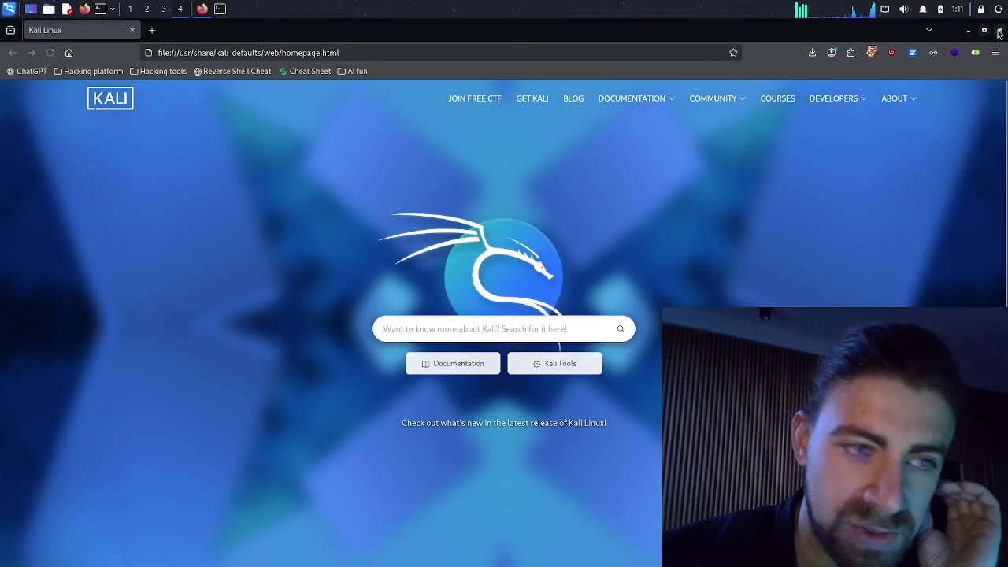
- Close Firefox, return to the TryHackMe workspace and expand the Active machines information
left_click(1000, 30)
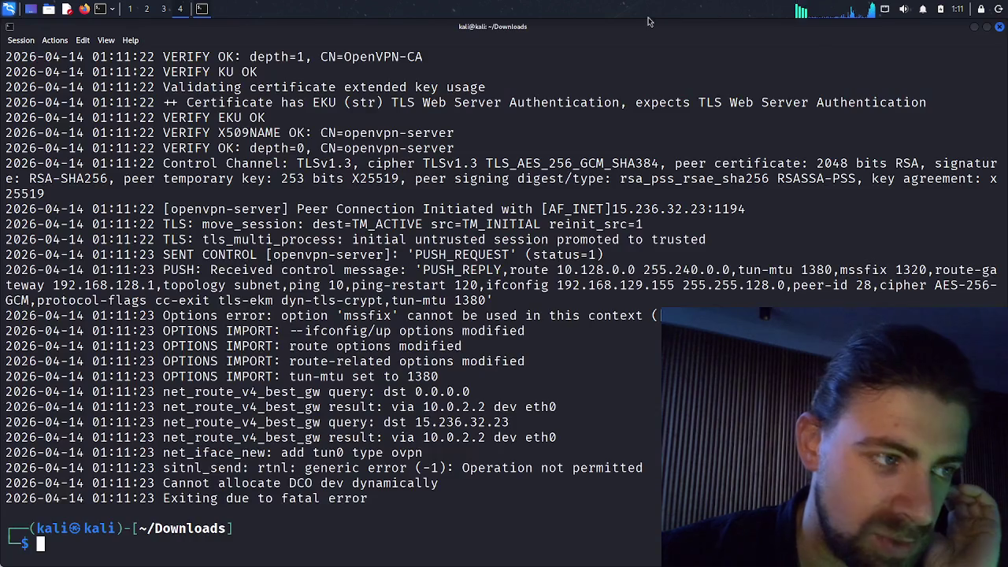
left_click(131, 9)
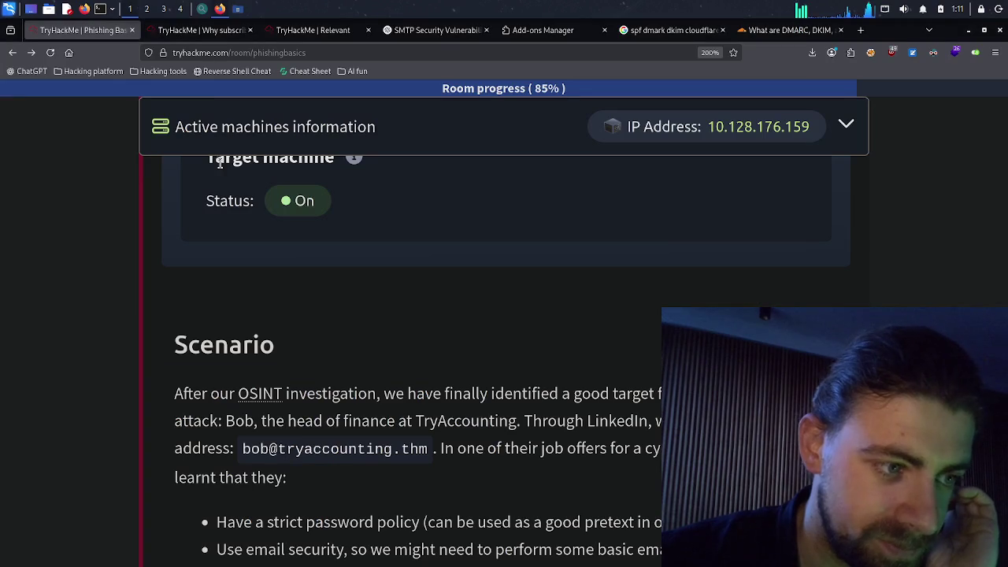
left_click(845, 127)
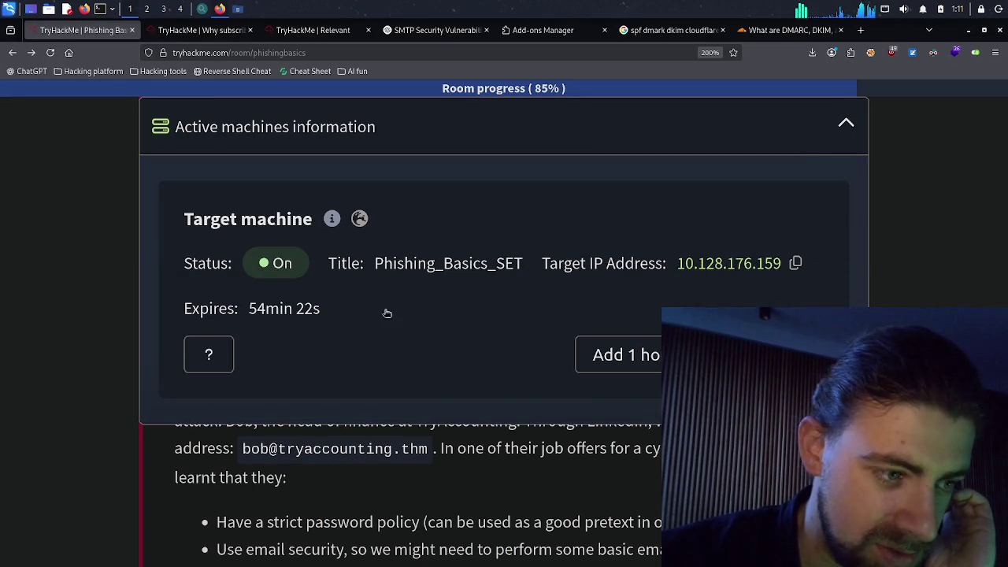
mouse_move(362, 224)
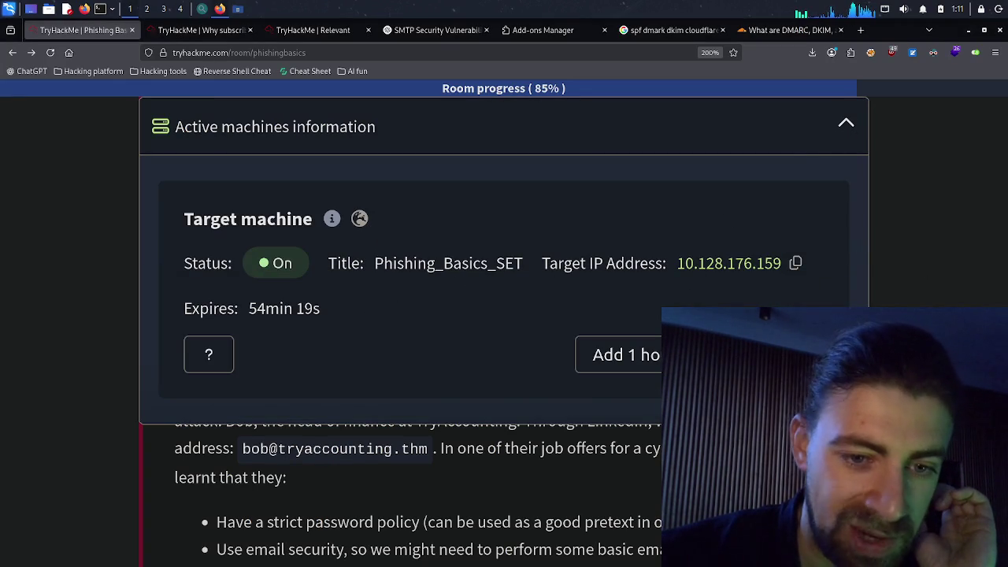
scroll(1006, 174, "down", 5)
scroll(1006, 175, "up", 10)
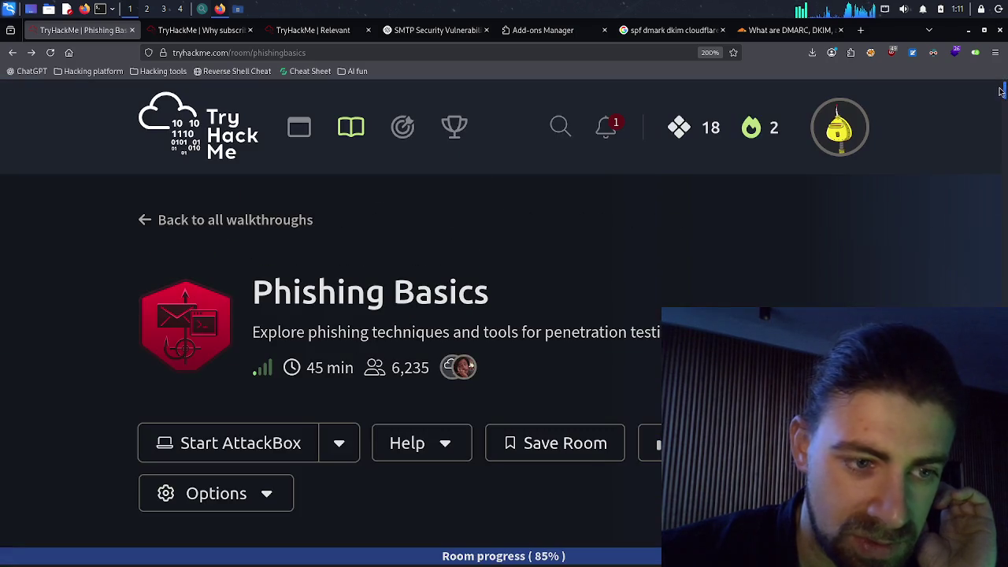
- Try the profile, AttackBox and room Options dropdowns, then close the profile menu
left_click(832, 150)
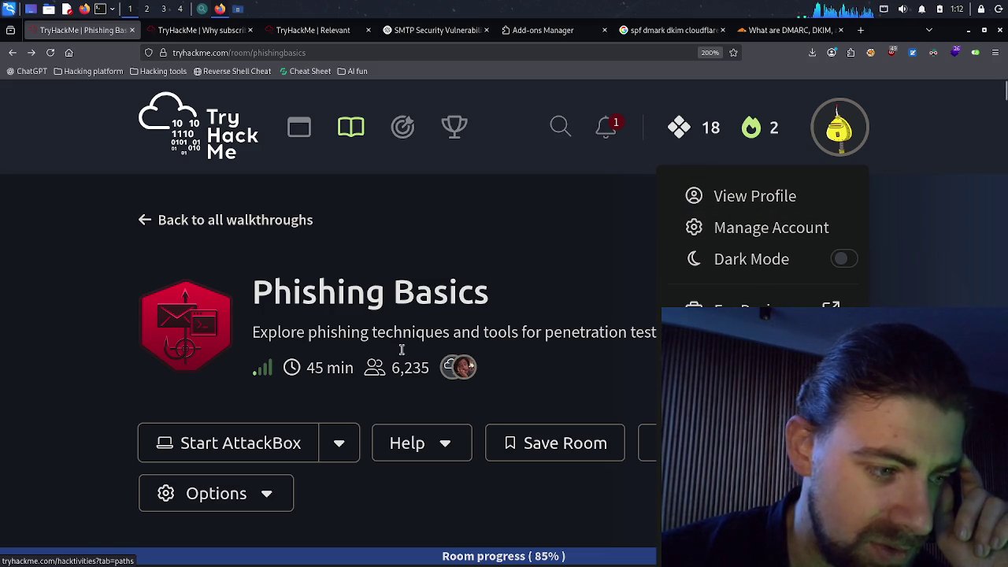
left_click(339, 444)
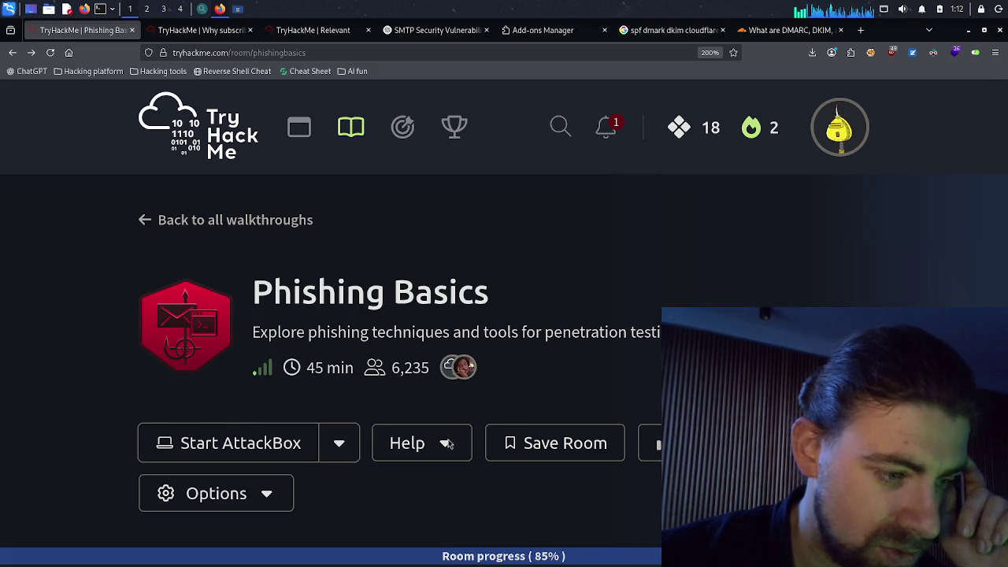
left_click(277, 493)
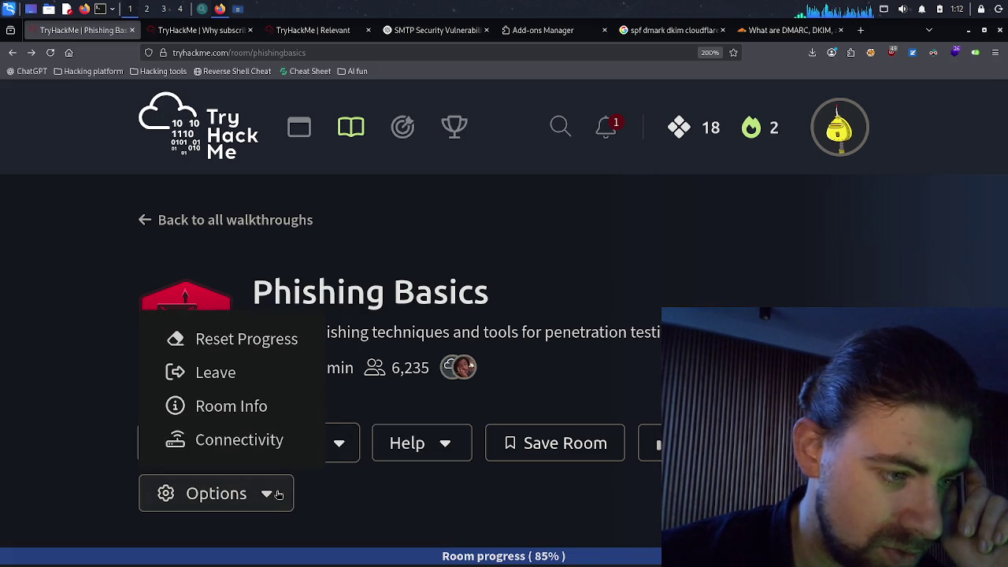
left_click(276, 493)
left_click(839, 127)
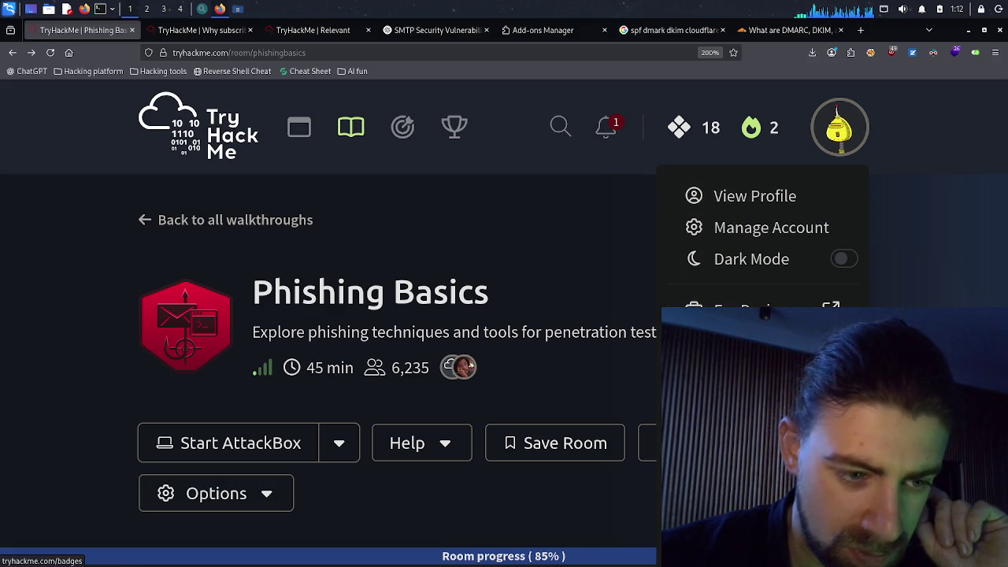
left_click(512, 213)
scroll(542, 229, "down", 5)
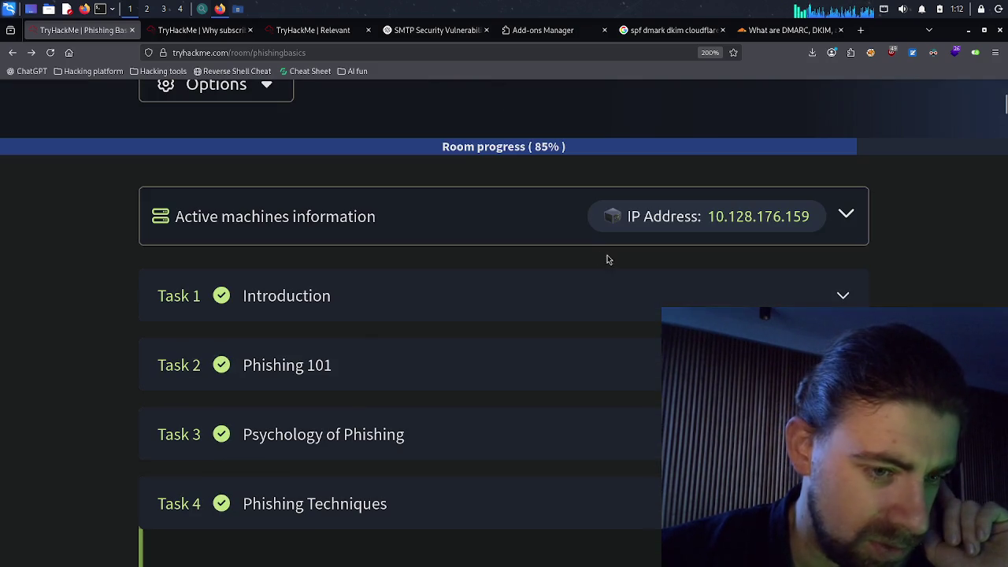
- Expand and collapse the Active machines panel to check the target at 10.128.176.159
left_click(685, 226)
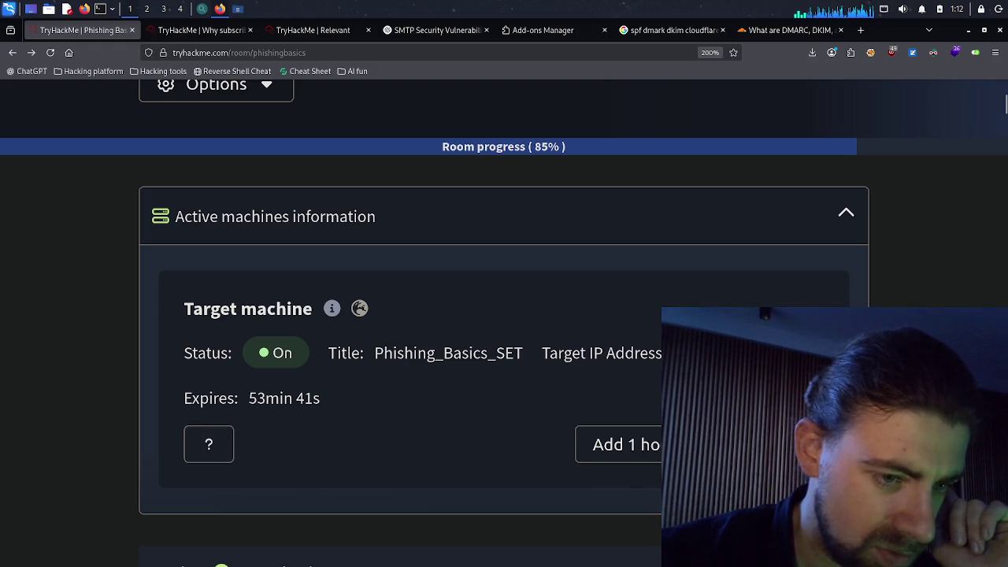
scroll(531, 339, "down", 5)
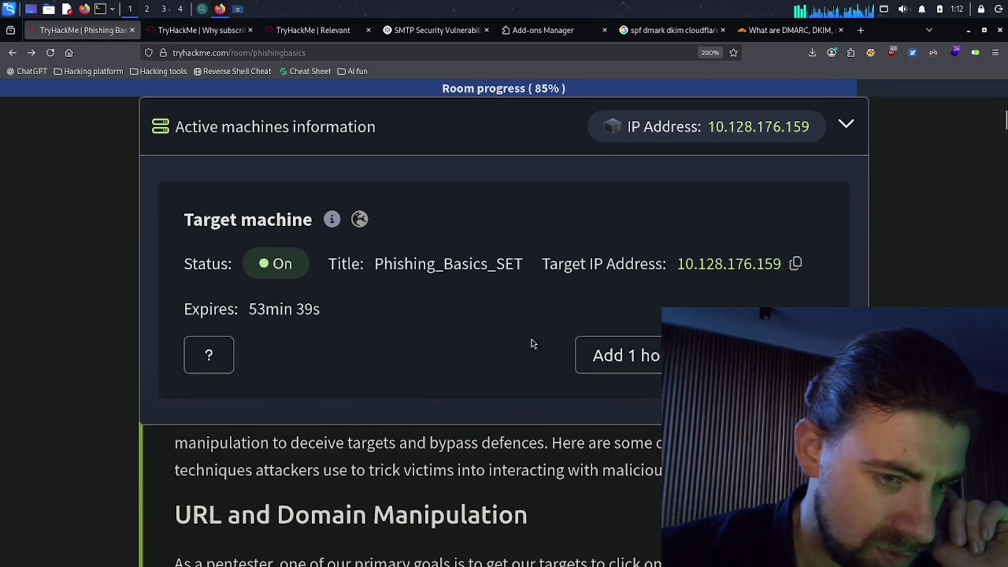
left_click(844, 132)
left_click(844, 131)
left_click(844, 131)
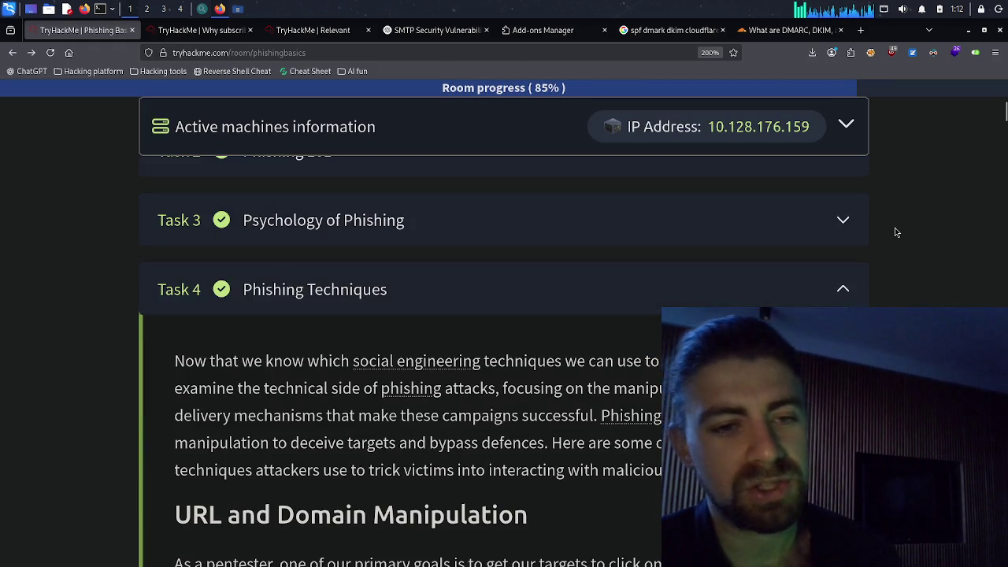
- Scroll down to Task 6, The Social Engineering Toolkit, and its finance-head Scenario
scroll(897, 228, "down", 5)
scroll(900, 227, "down", 20)
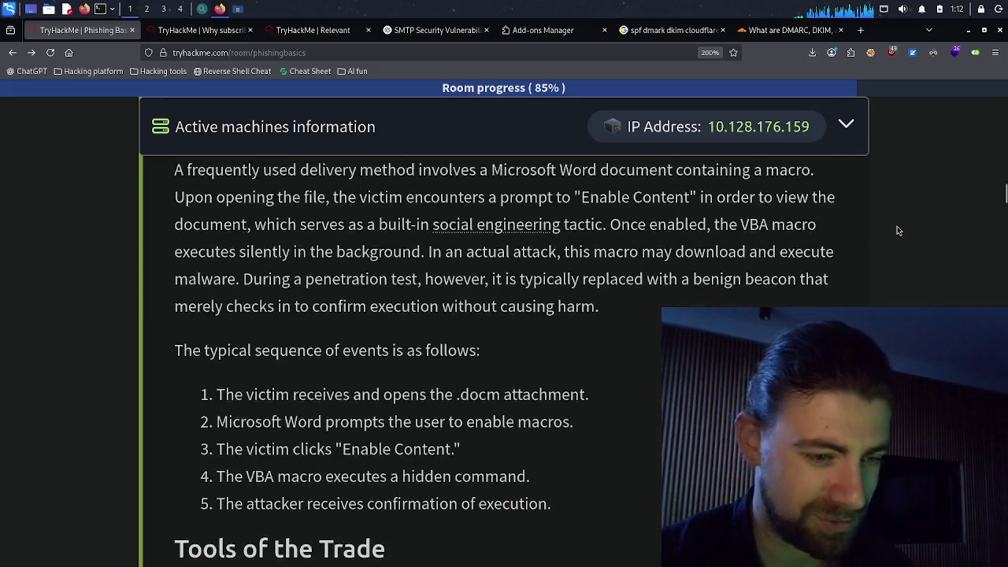
scroll(897, 230, "down", 20)
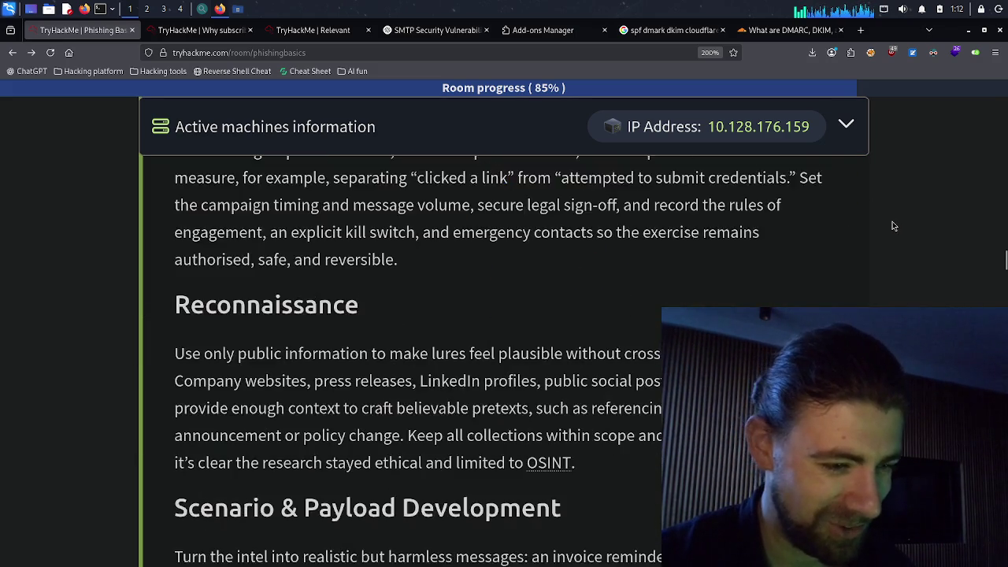
scroll(892, 226, "down", 20)
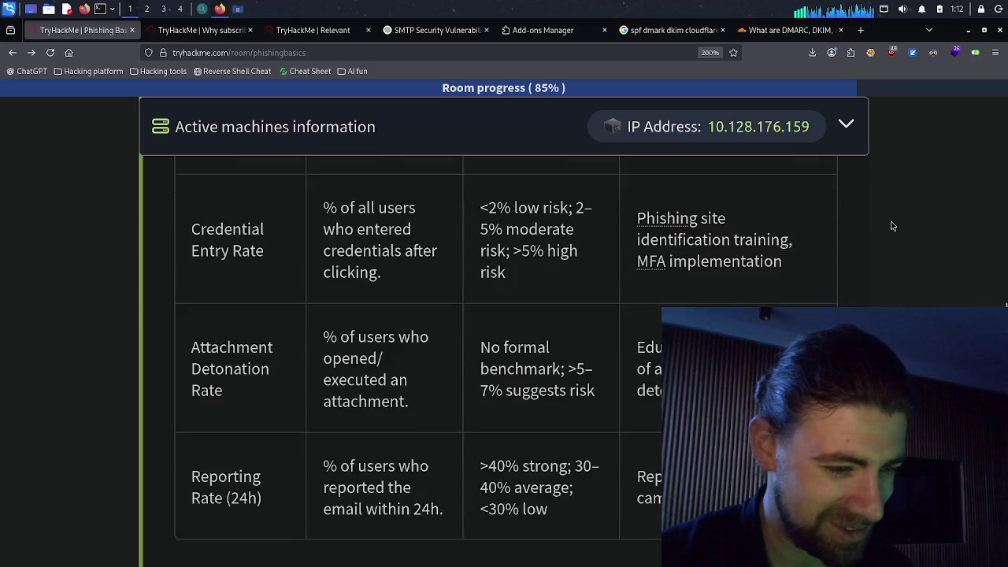
scroll(893, 226, "down", 5)
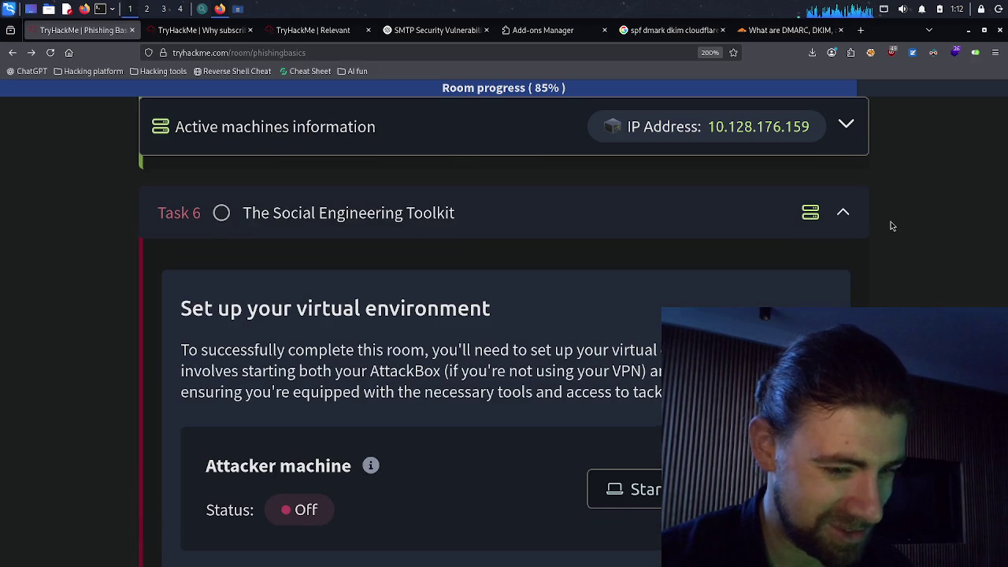
scroll(893, 226, "down", 2)
scroll(892, 226, "down", 2)
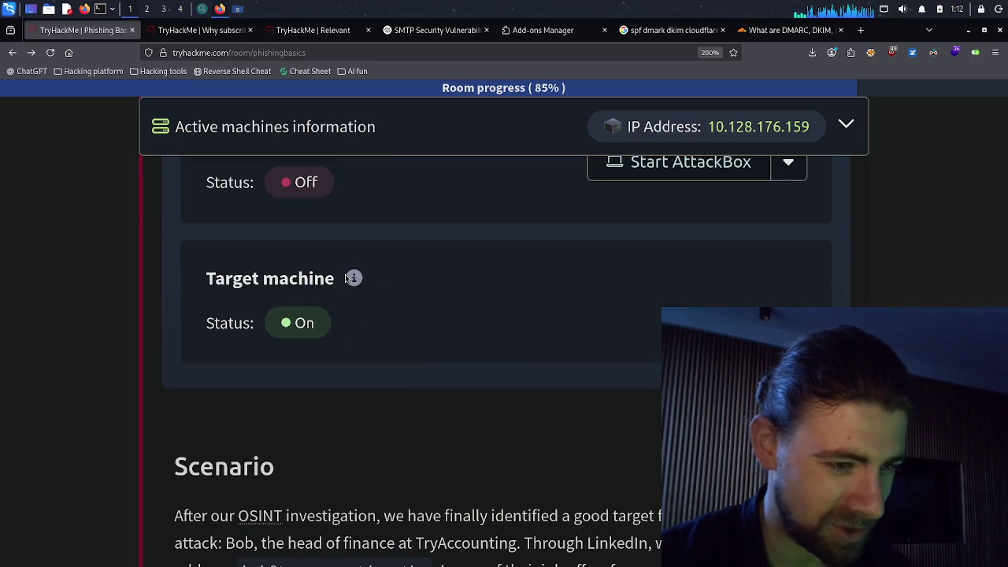
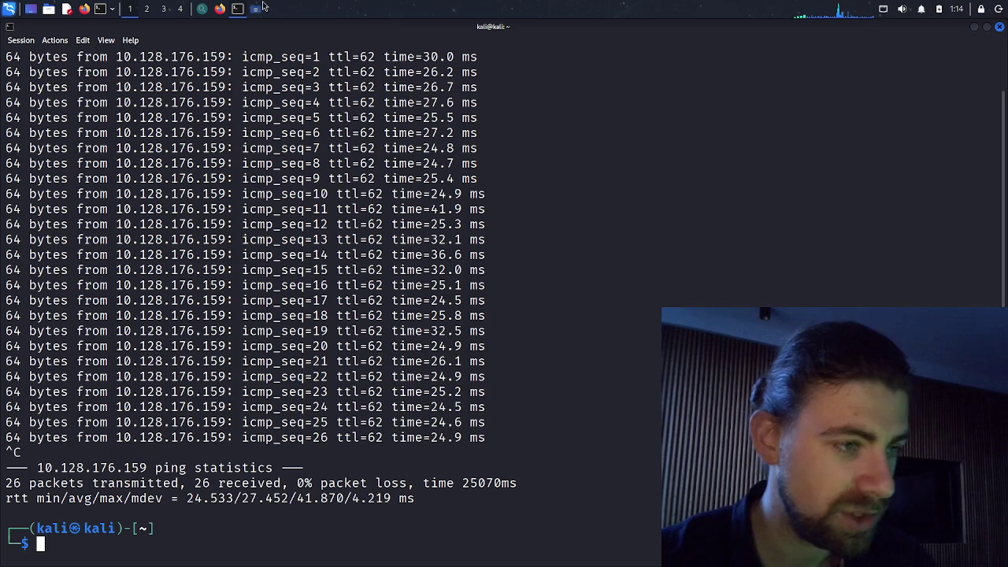
- Switch from QTerminal to the TryHackMe Phishing Basics room in Firefox
left_click(221, 9)
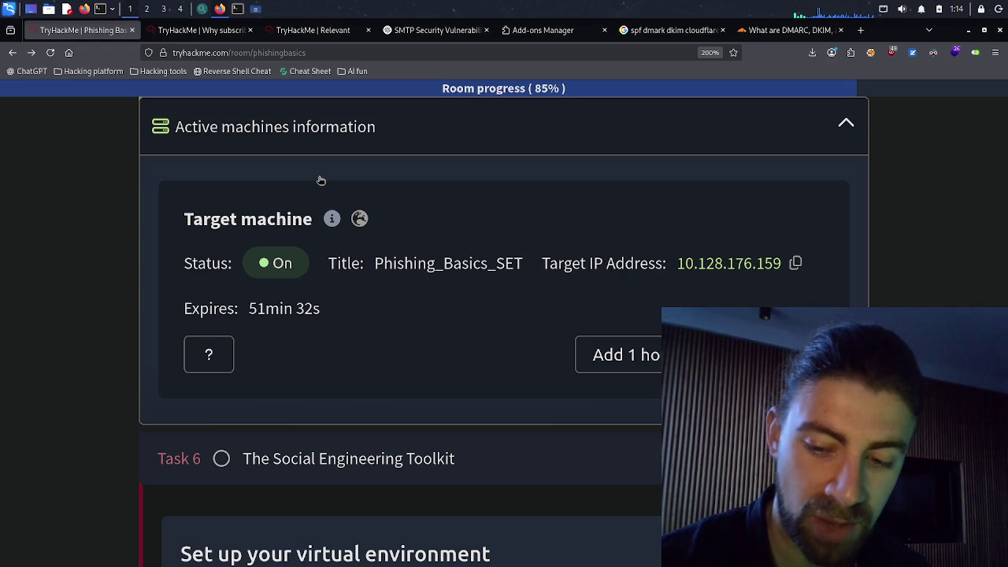
- Scroll the room page past Task 6 and the machine cards to the Scenario section
scroll(441, 252, "down", 1)
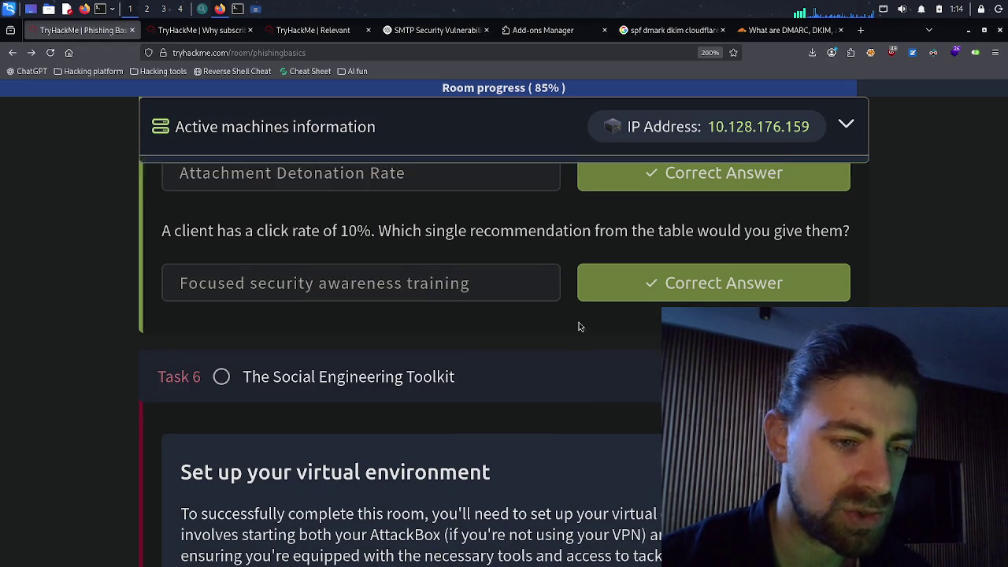
scroll(926, 300, "down", 6)
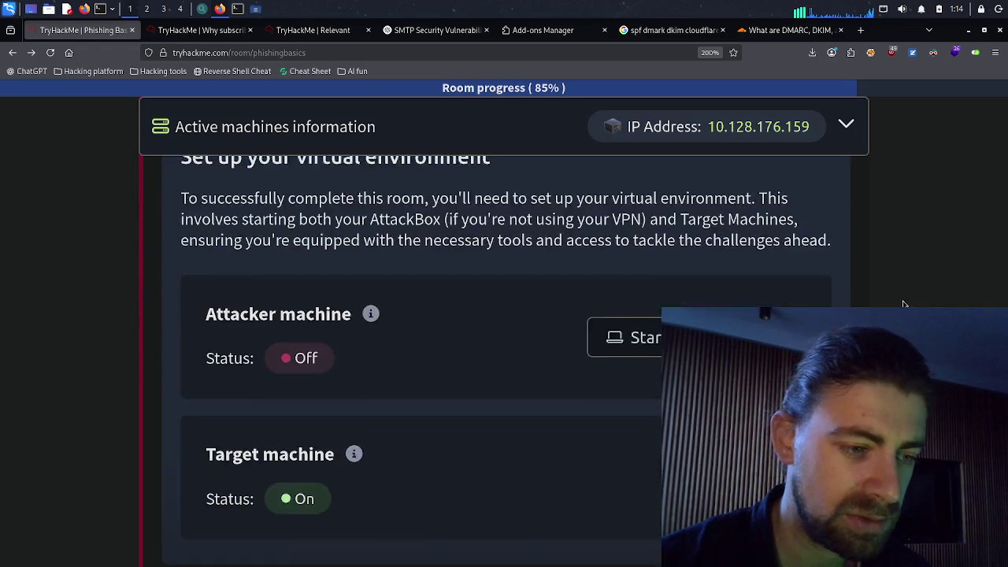
scroll(875, 284, "down", 1)
scroll(867, 279, "down", 1)
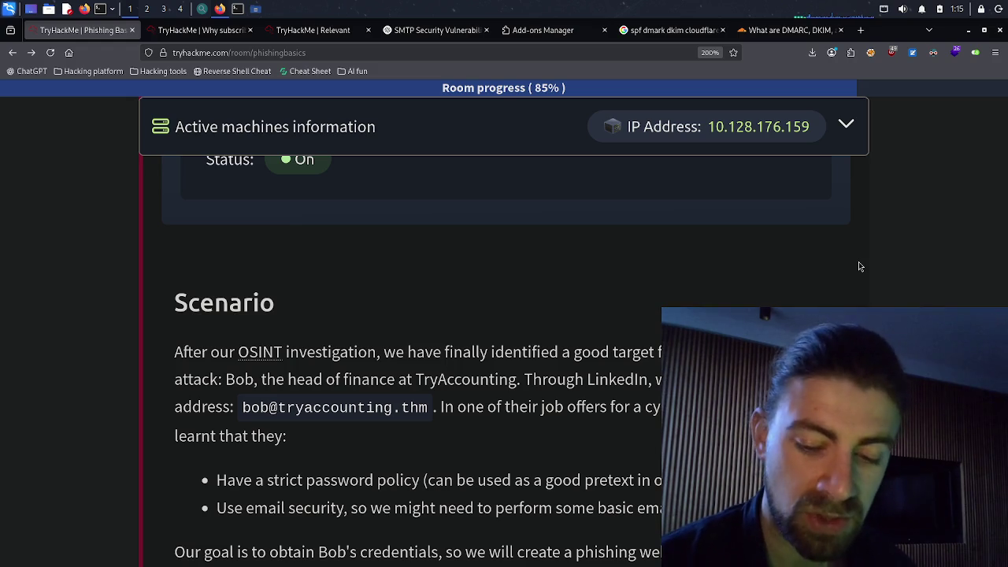
- Scroll down to Preparing the Attack, showing the SSH credentials for 10.128.176.159
scroll(717, 252, "down", 1)
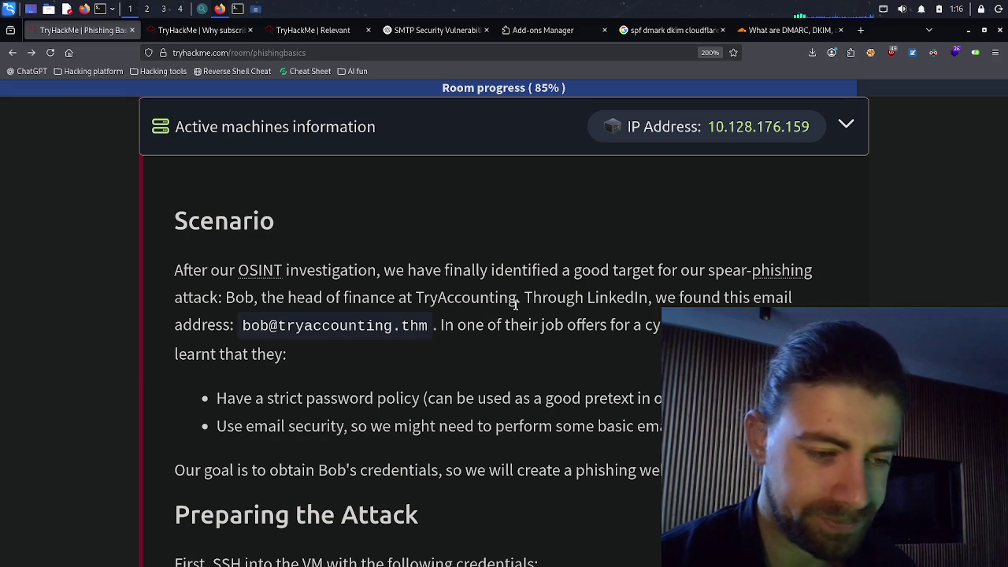
scroll(512, 303, "down", 1)
scroll(512, 307, "down", 1)
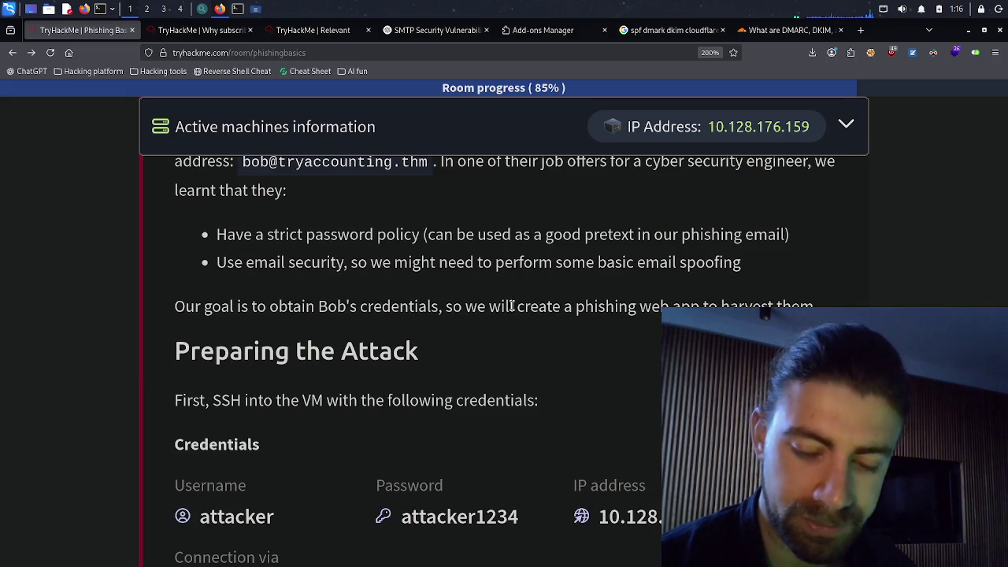
scroll(512, 306, "down", 1)
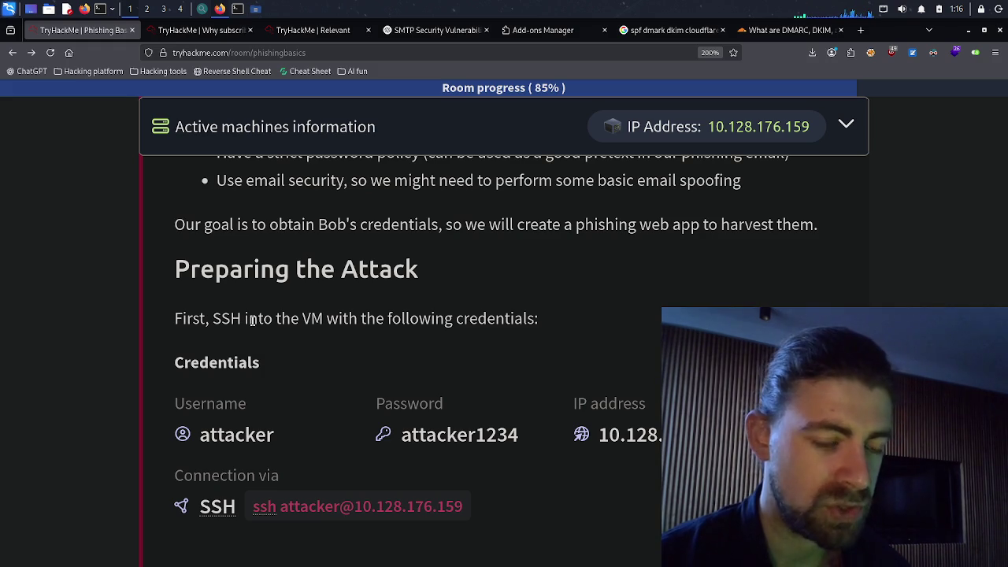
scroll(416, 334, "down", 2)
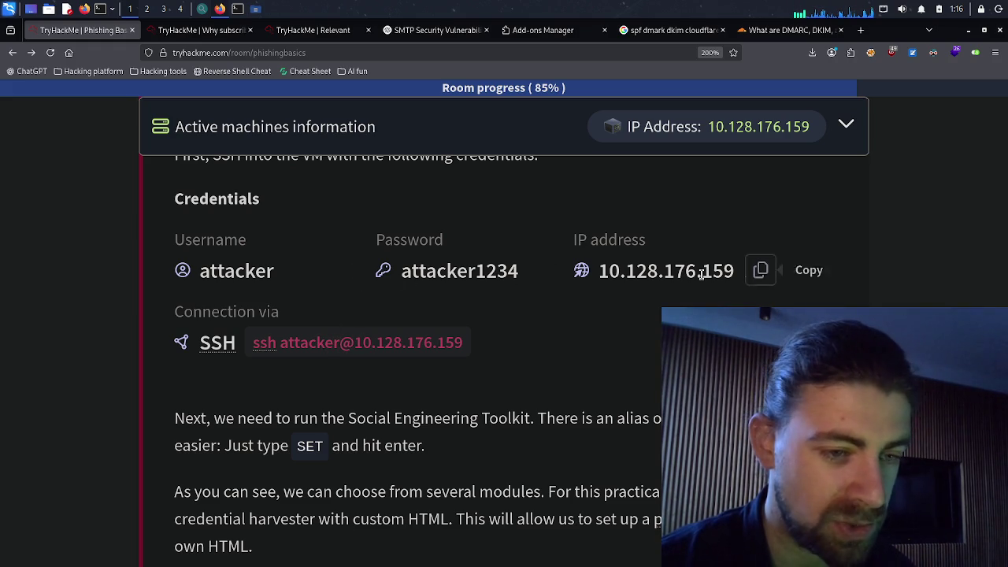
- Tile the terminal on the right half and the TryHackMe page on the left
key("alt+Tab")
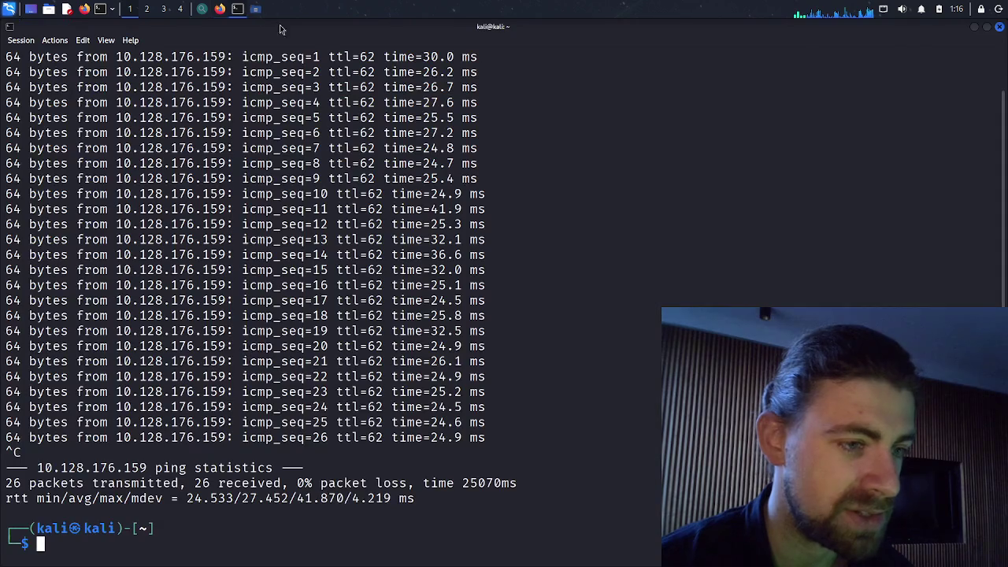
key("super+Right")
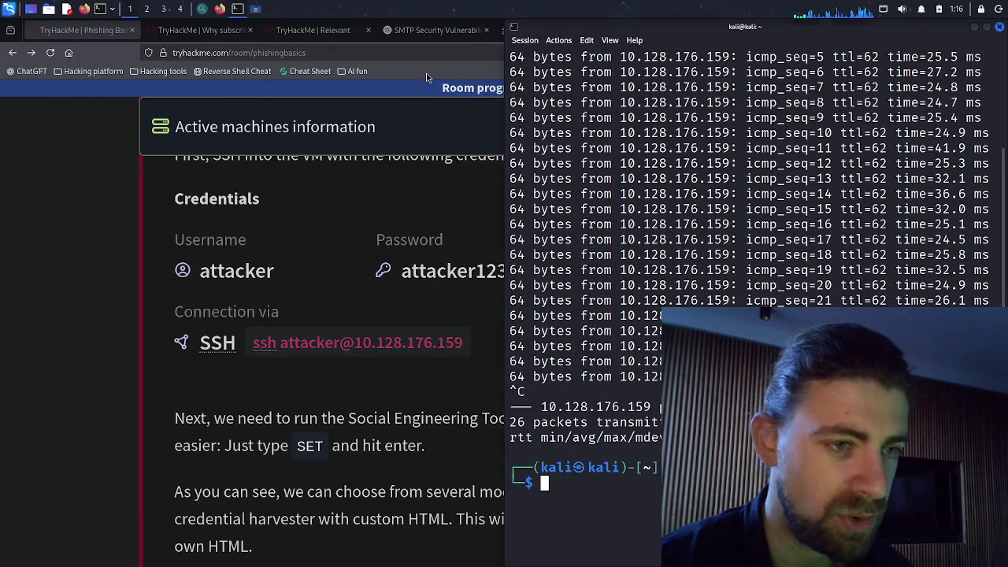
left_click(422, 82)
key("super+Left")
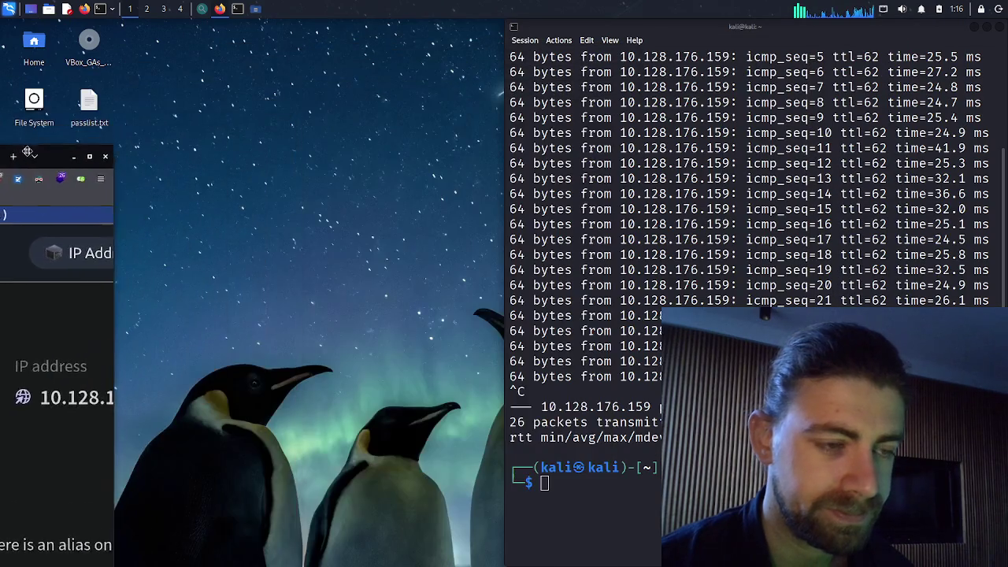
- Scroll to the Credentials block and start typing 'ssh attacker@10' in the terminal
scroll(330, 247, "down", 8)
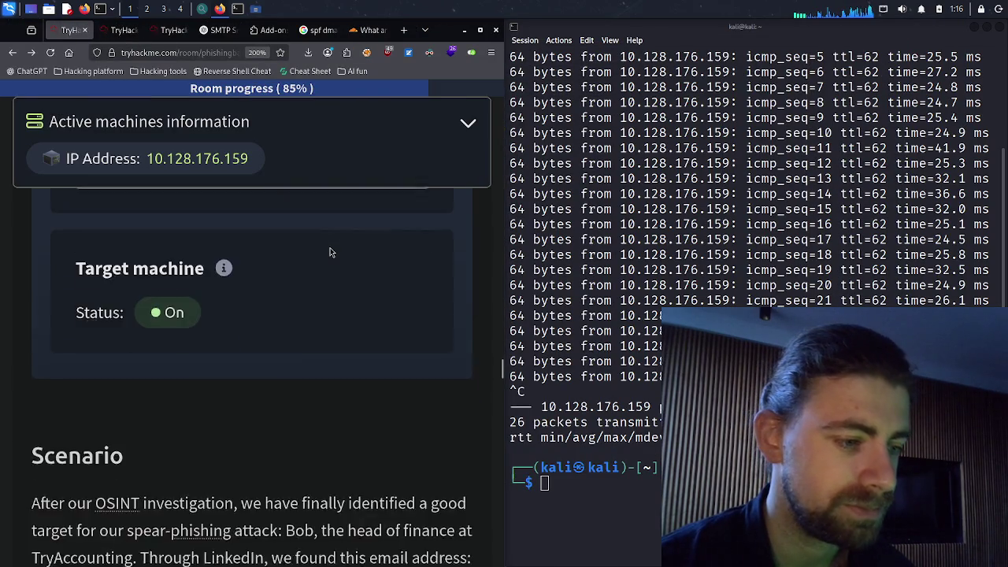
scroll(330, 248, "down", 2)
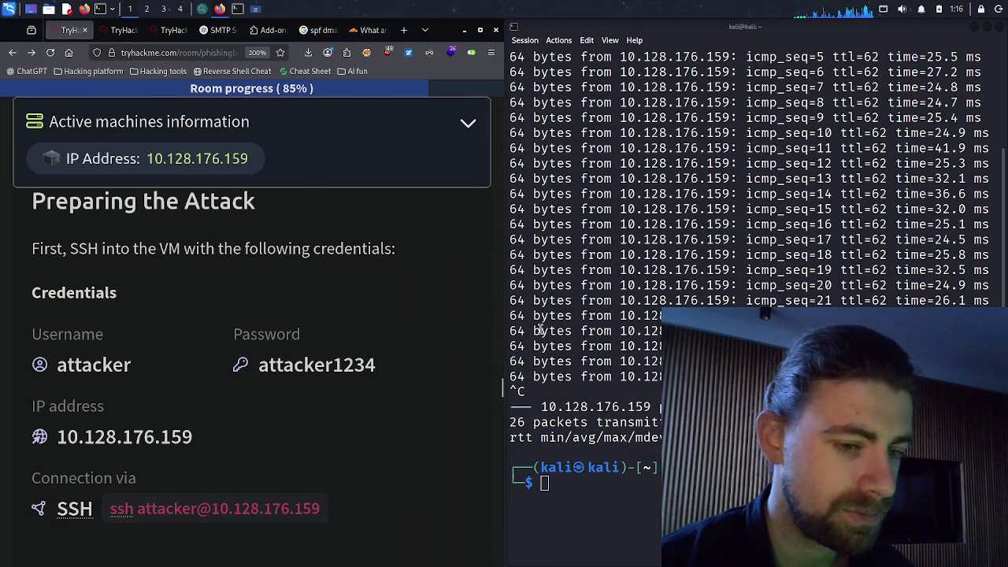
left_click(584, 491)
type("ssh")
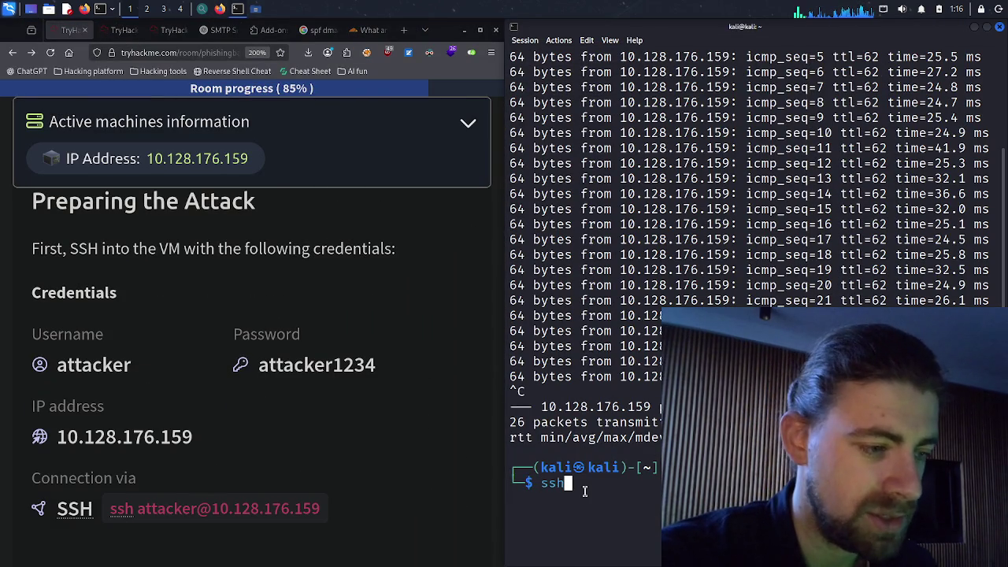
type(" attac")
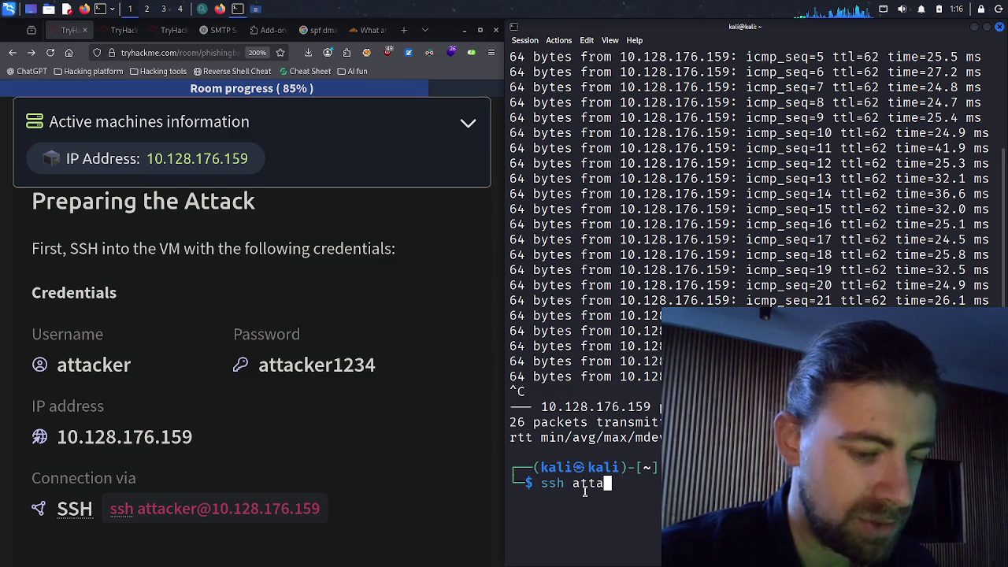
type("ker")
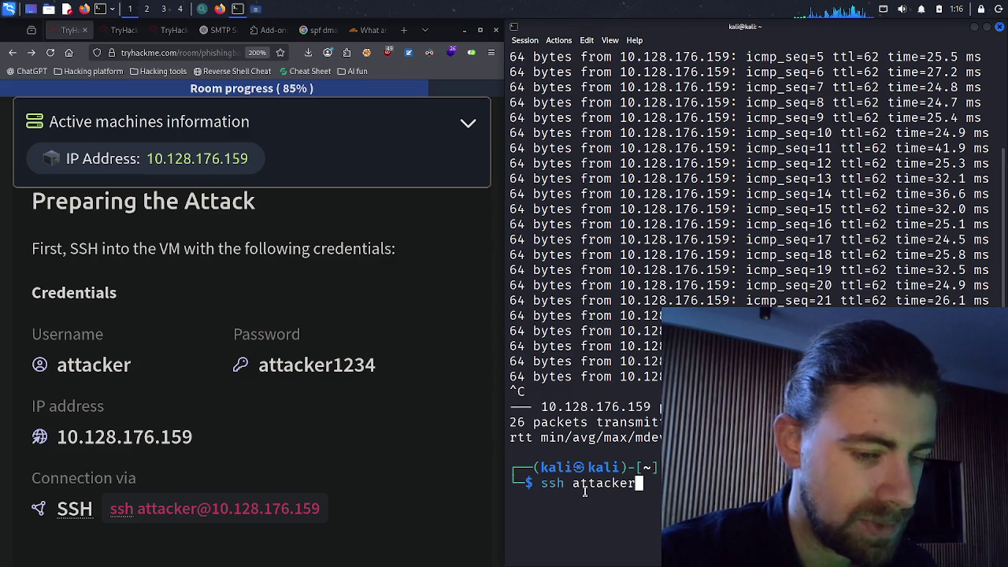
type("@")
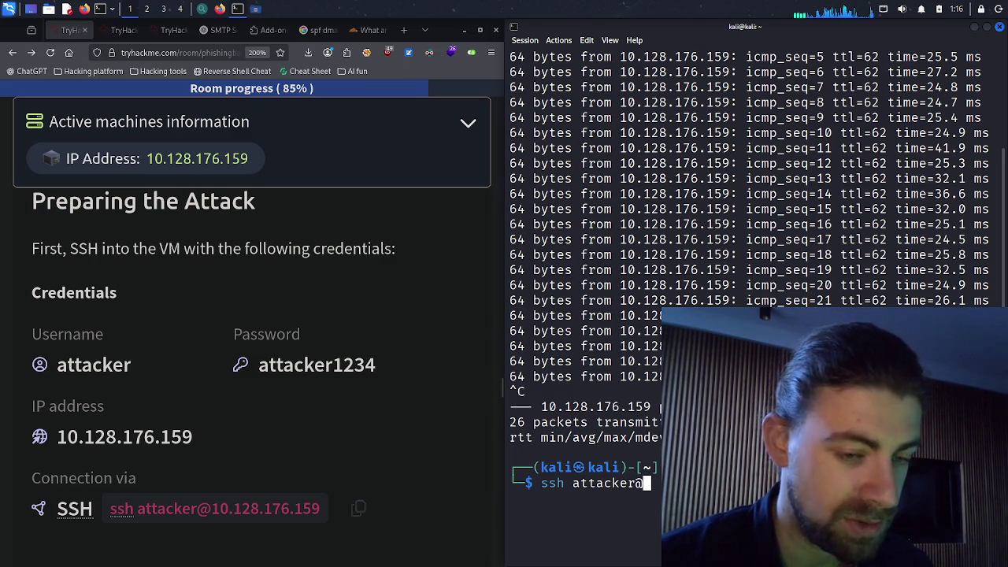
type("10")
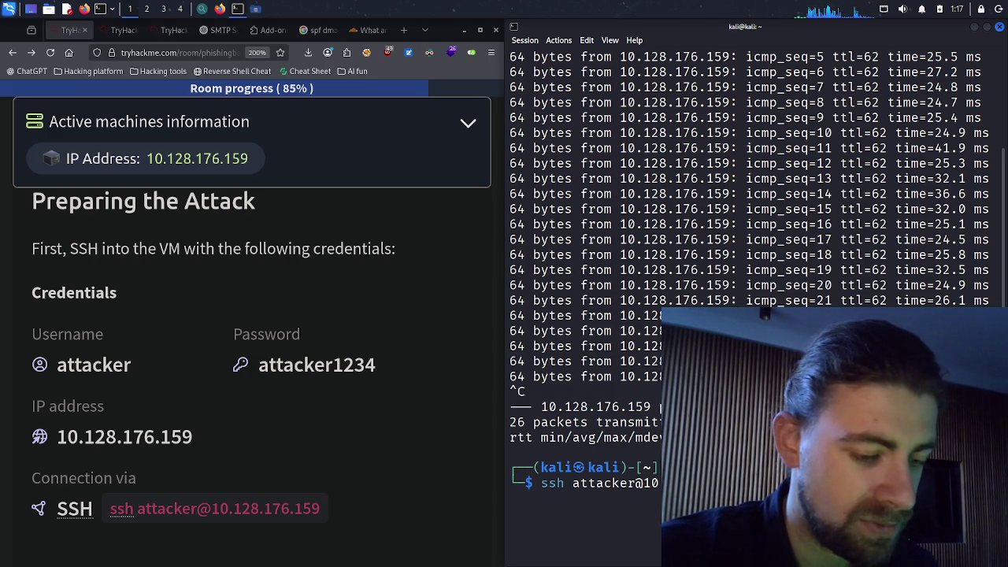
- Run the ssh command to connect to the attacker account at the target IP
key("Return")
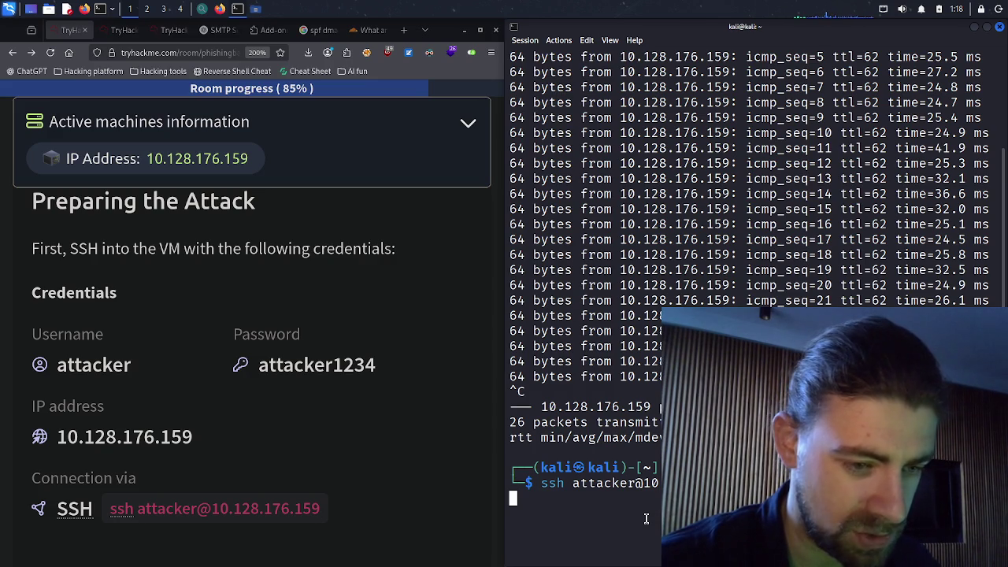
- Abort the hung SSH attempt, briefly re-ping 10.128.176.159, then go to the OpenVPN workspace
key("ctrl+c")
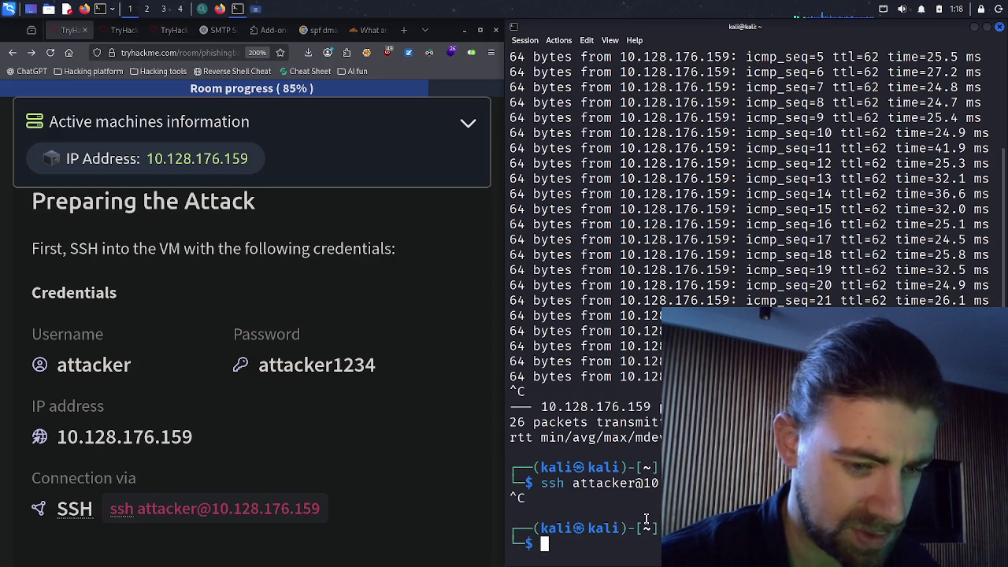
key("Up")
key("Up")
key("Return")
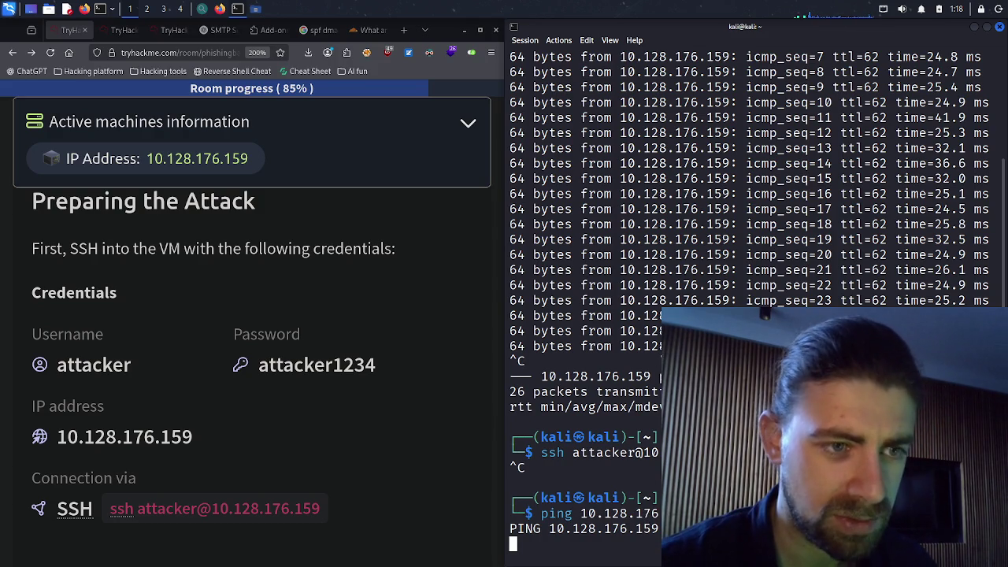
scroll(482, 260, "down", 5)
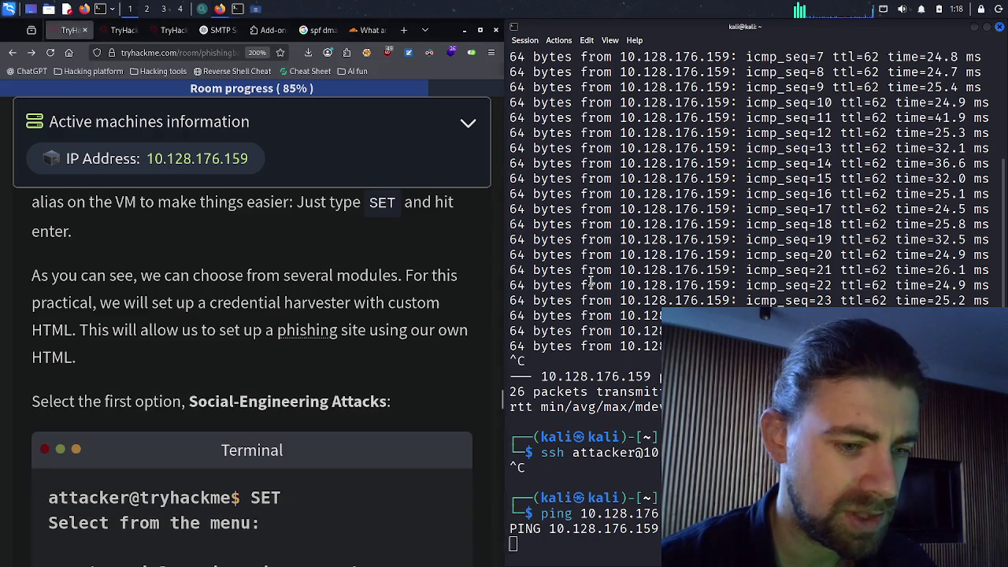
key("ctrl+c")
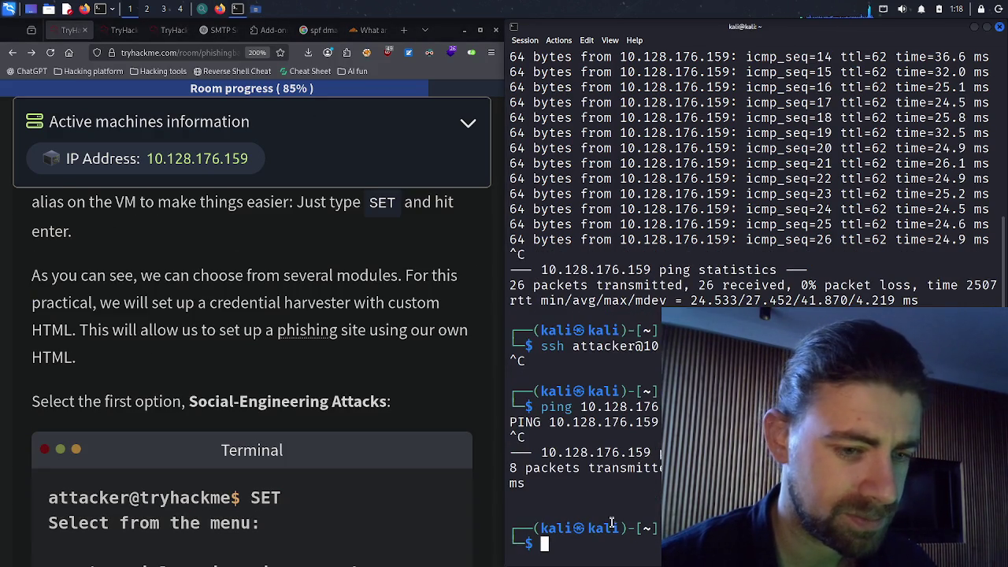
left_click(180, 8)
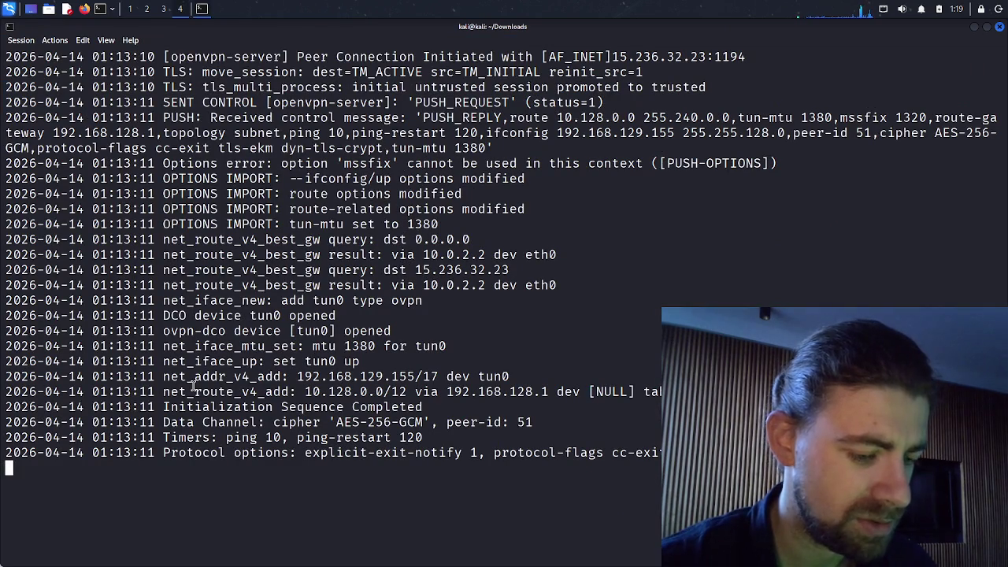
- Stop and restart the sudo openvpn connection using the TryHackMe .ovpn file
key("ctrl+c")
key("Up")
key("Up")
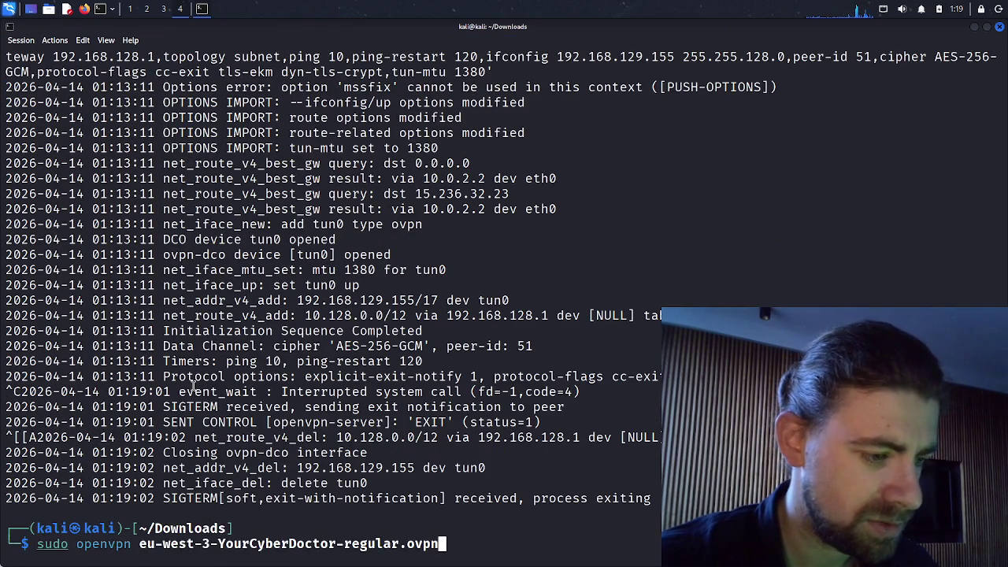
key("Return")
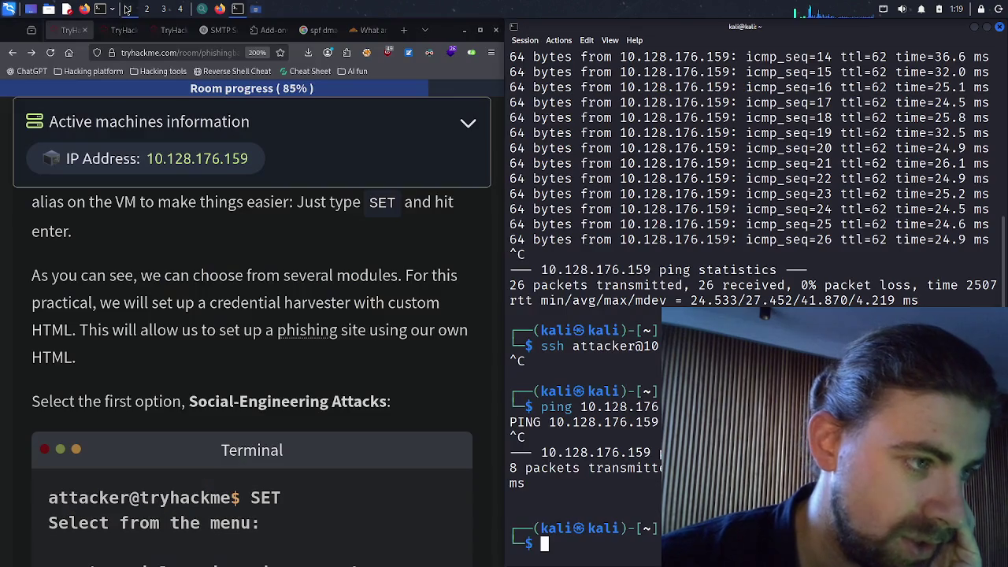
- Back in the browser-and-shell workspace, rerun the ping to 10.128.176.159
left_click(130, 9)
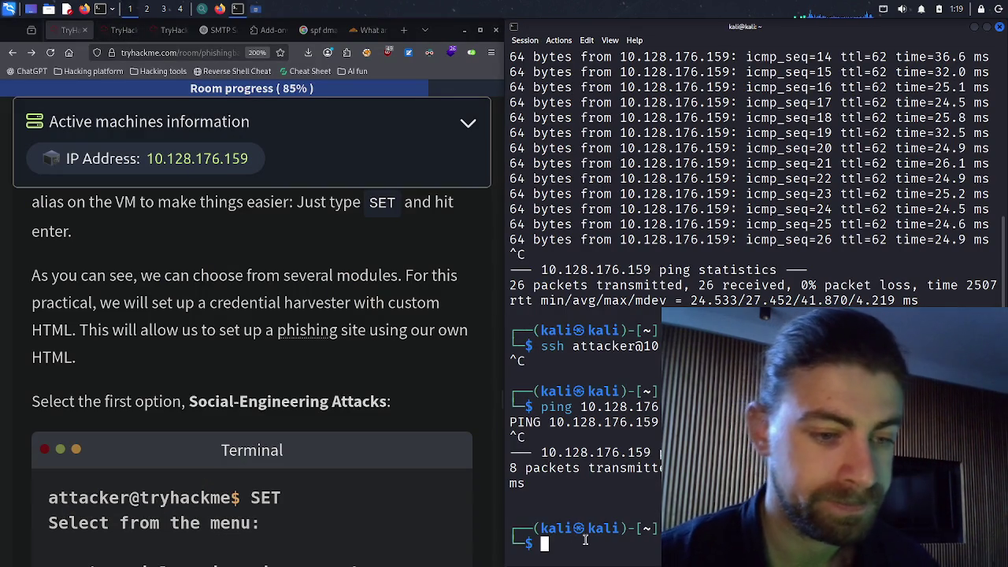
key("Up")
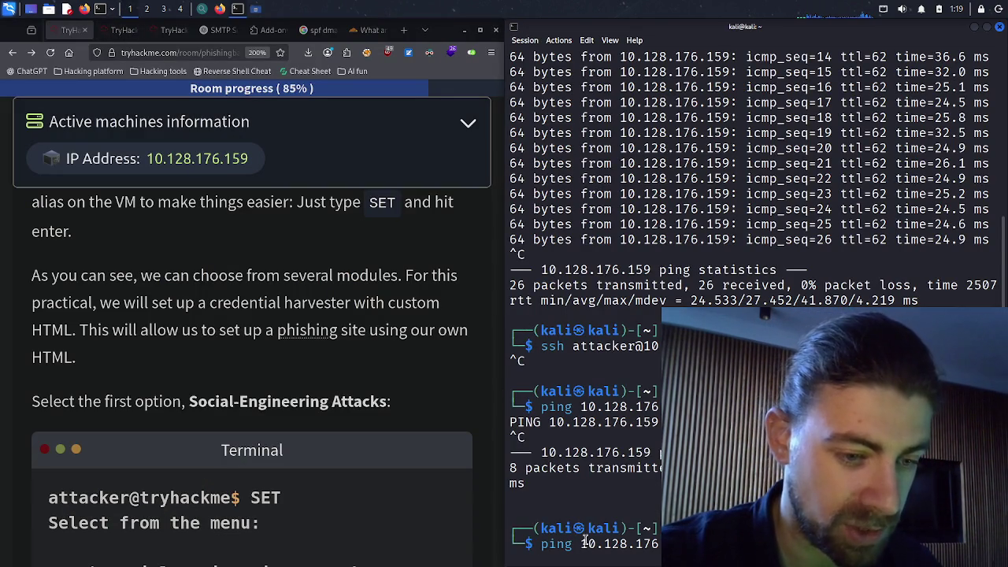
key("Return")
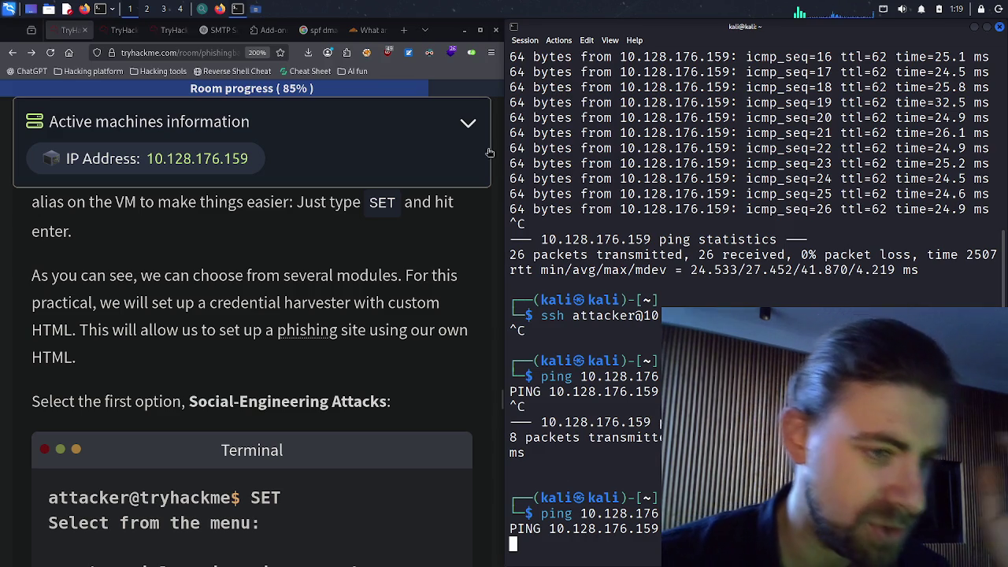
- Try adding 1 hour to the target machine's time and dismiss the slow-down warning
left_click(468, 123)
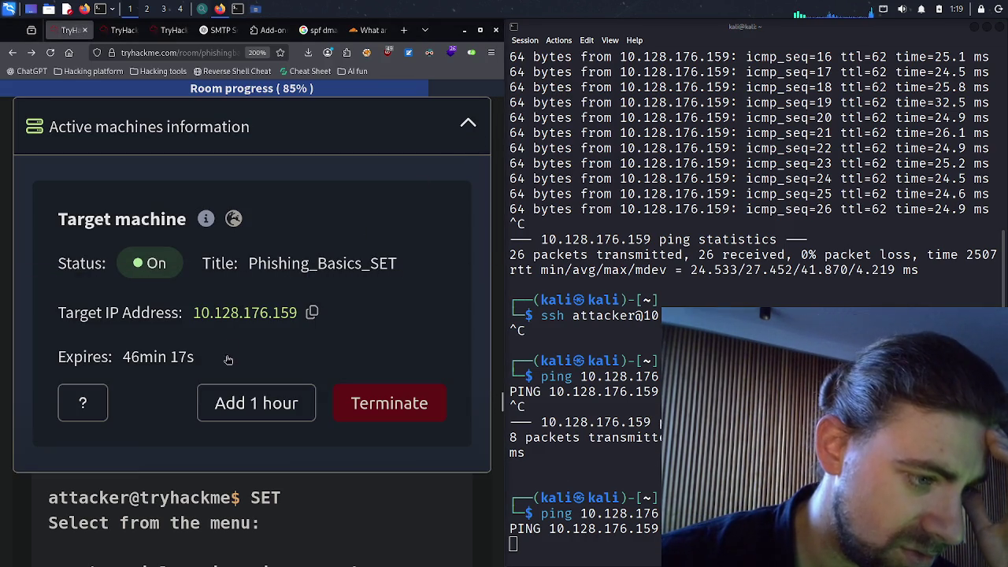
left_click(251, 404)
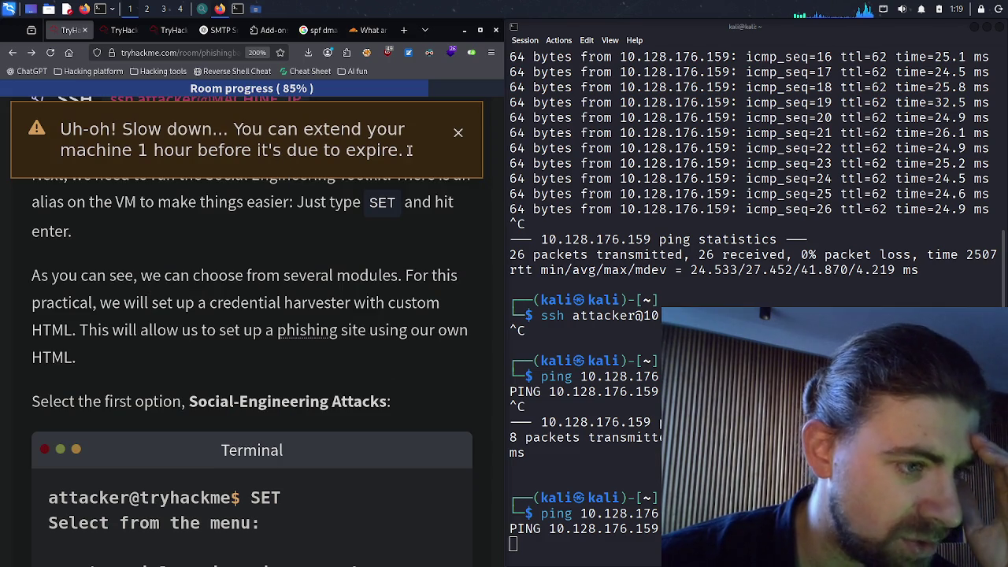
left_click(458, 135)
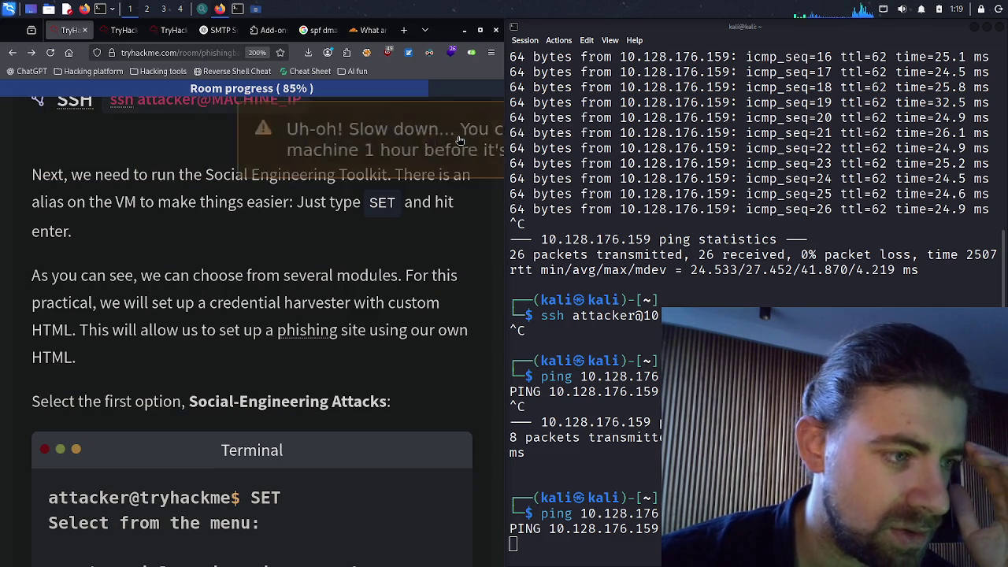
scroll(454, 272, "up", 15)
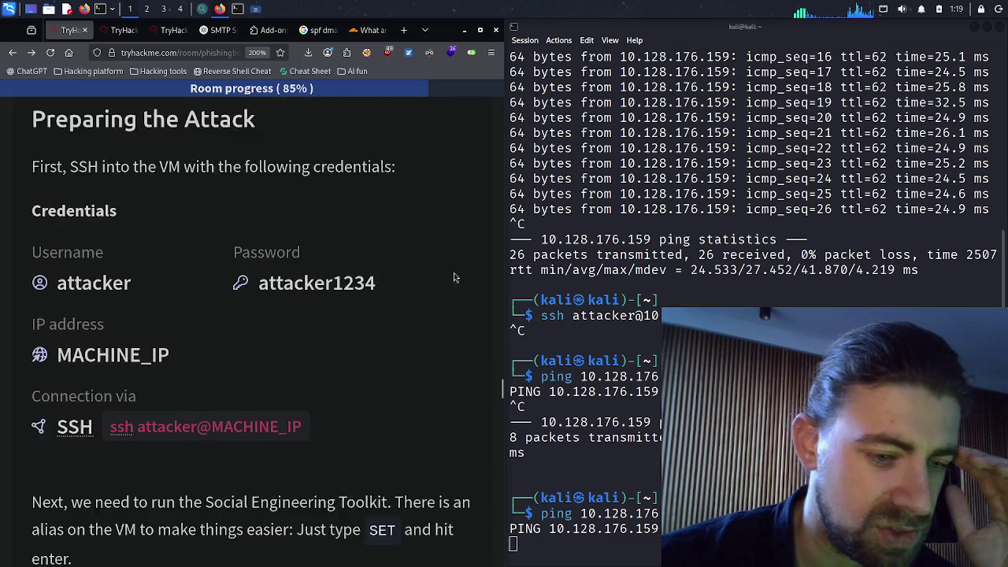
scroll(447, 285, "down", 5)
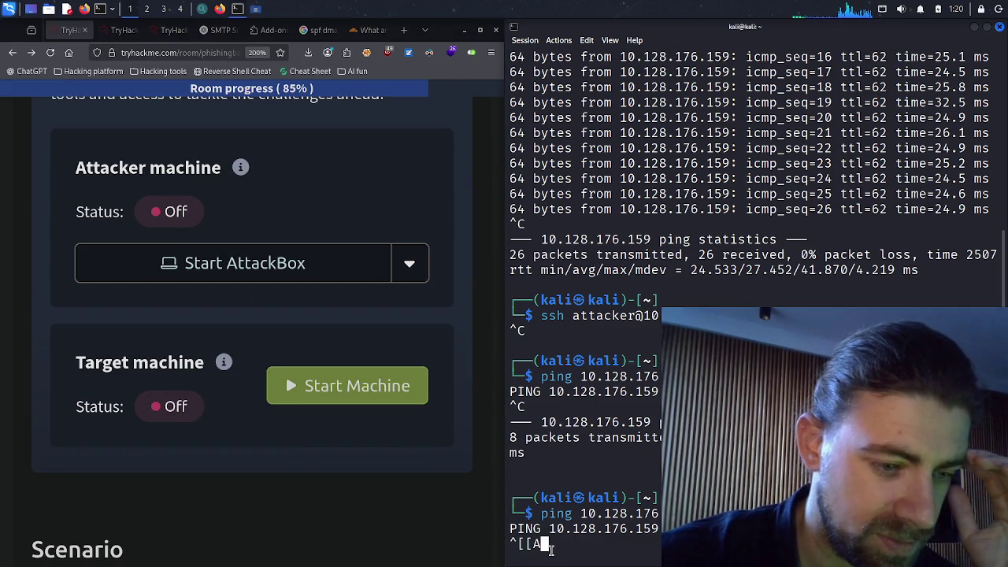
- Stop the unanswered ping, rerun it to 10.128.176.159, and stop it again
key("ctrl+c")
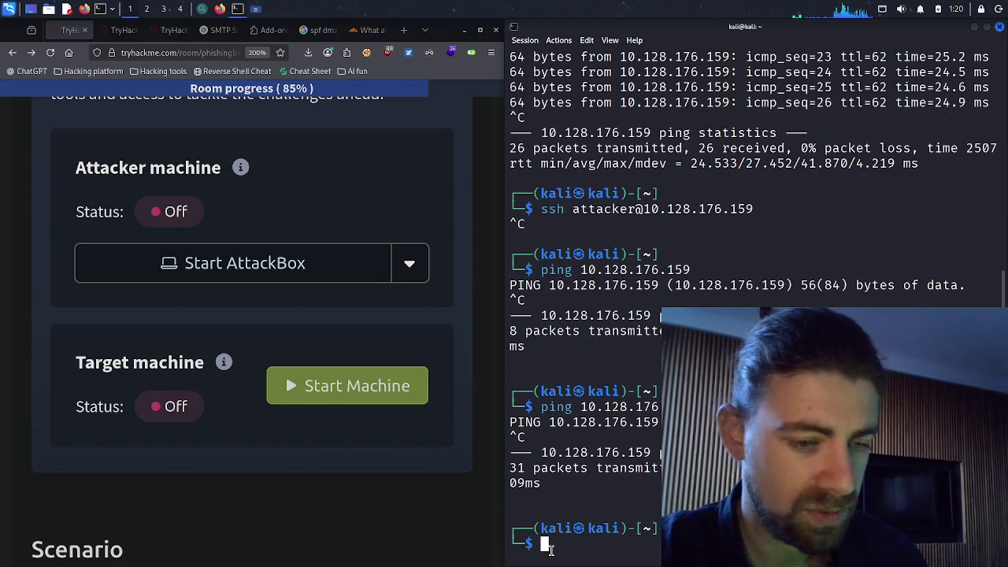
key("Up")
key("Return")
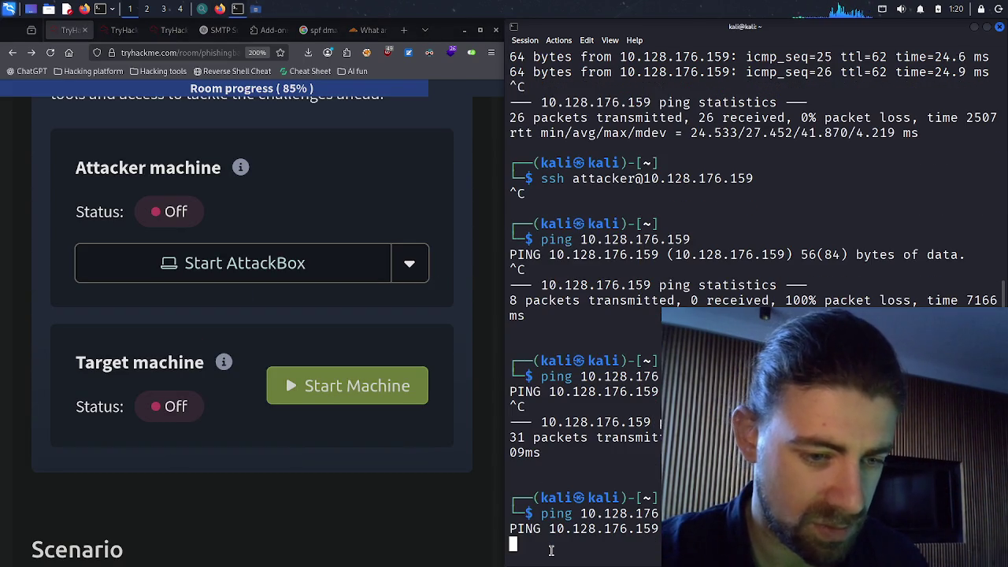
key("ctrl+c")
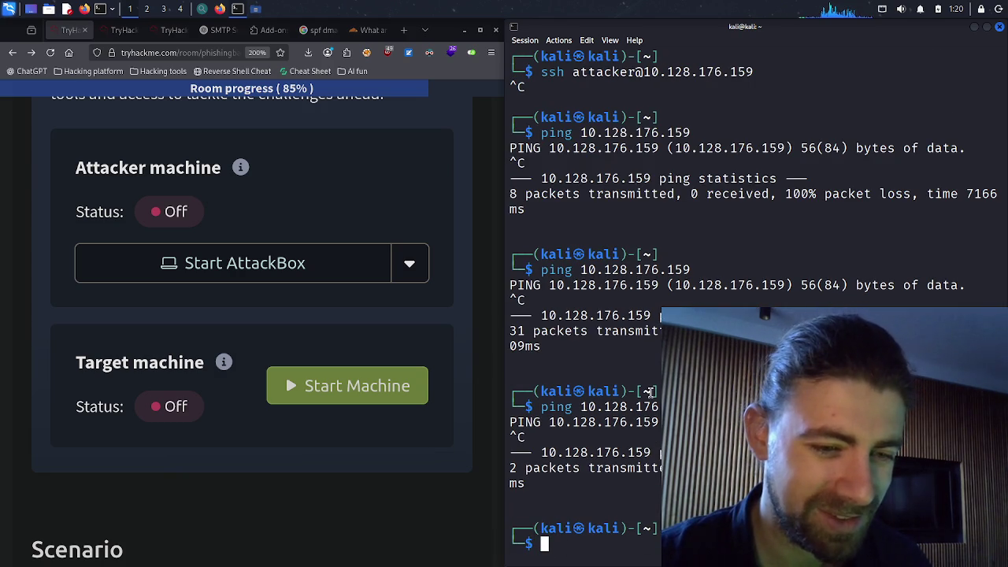
left_click(182, 8)
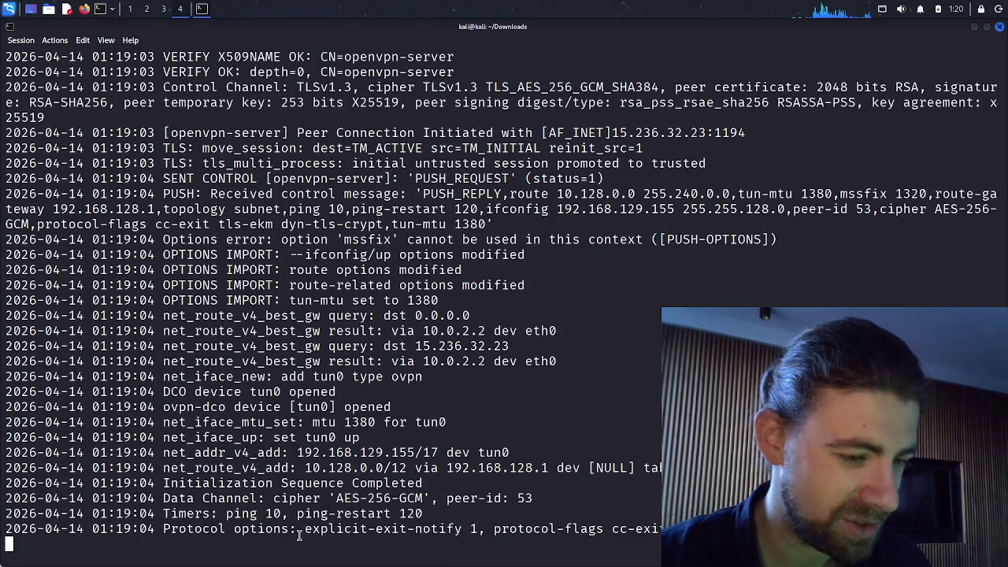
- Start the target machine, choosing Start machine anyway in the Large screen recommended dialog
left_click(127, 8)
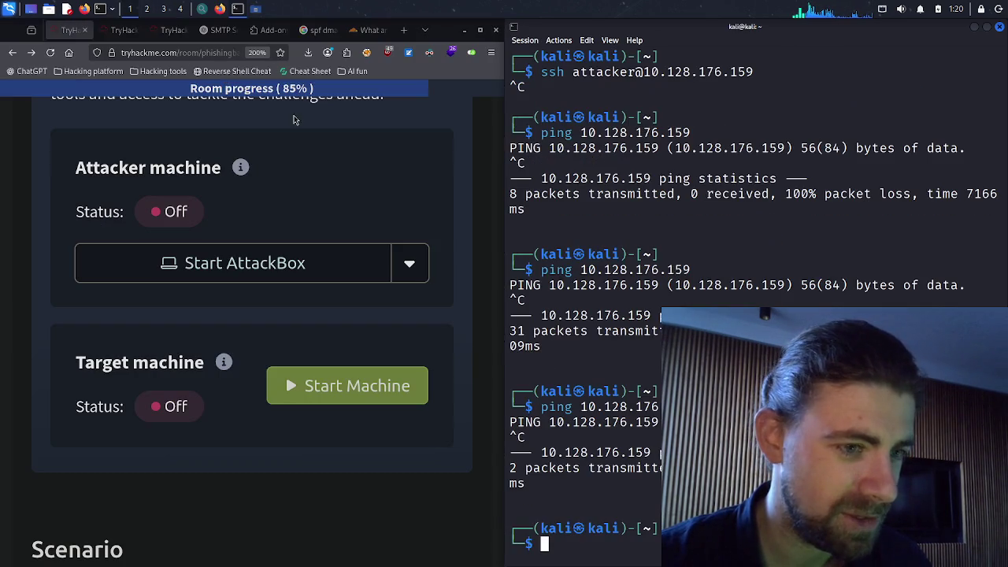
scroll(362, 134, "up", 5)
scroll(342, 134, "up", 4)
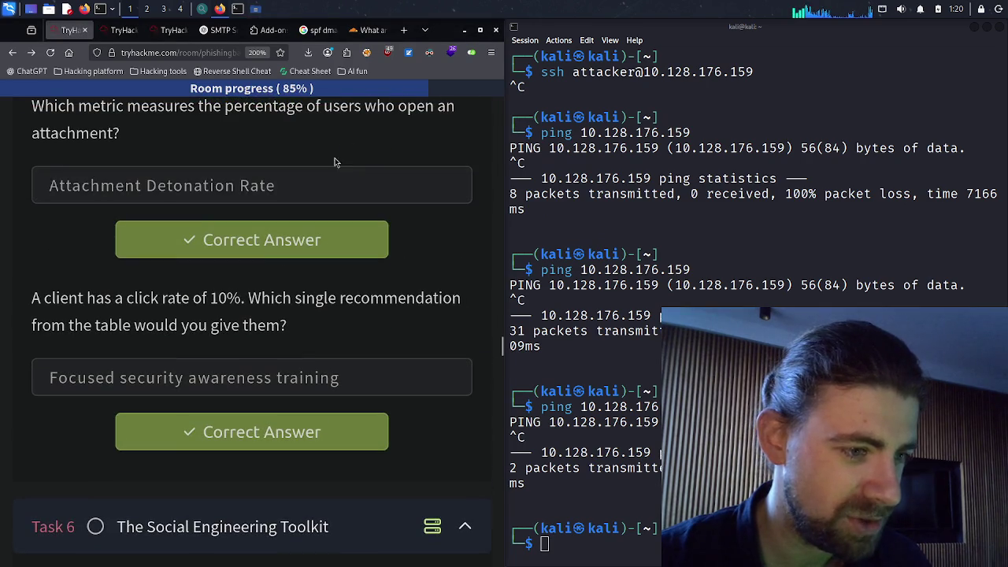
scroll(335, 162, "down", 4)
scroll(304, 247, "down", 6)
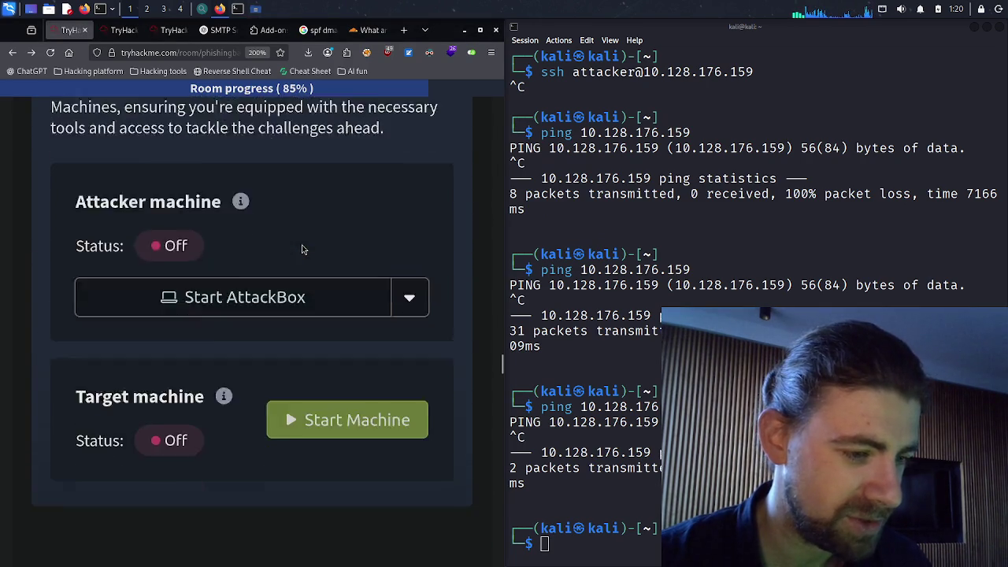
left_click(297, 230)
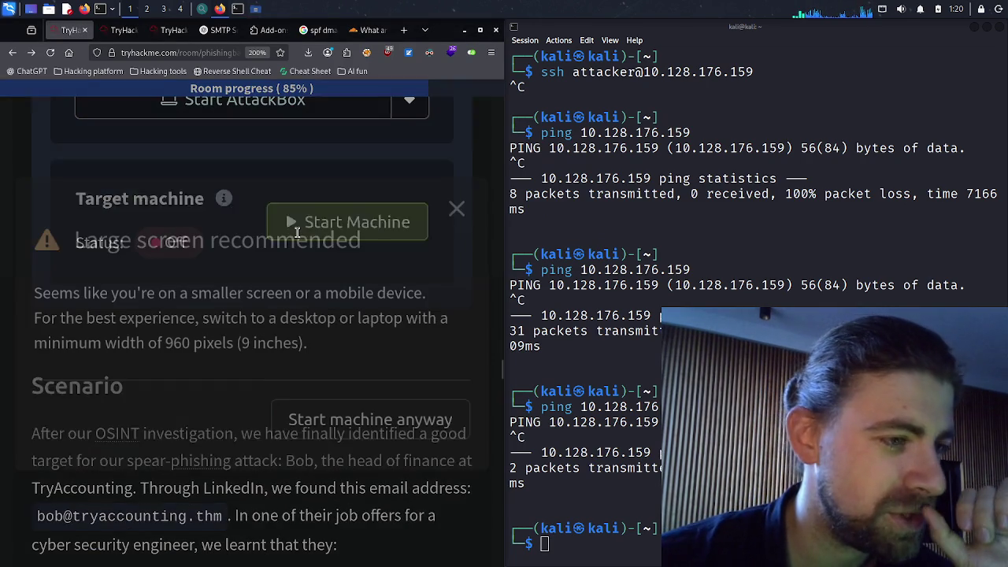
left_click(329, 424)
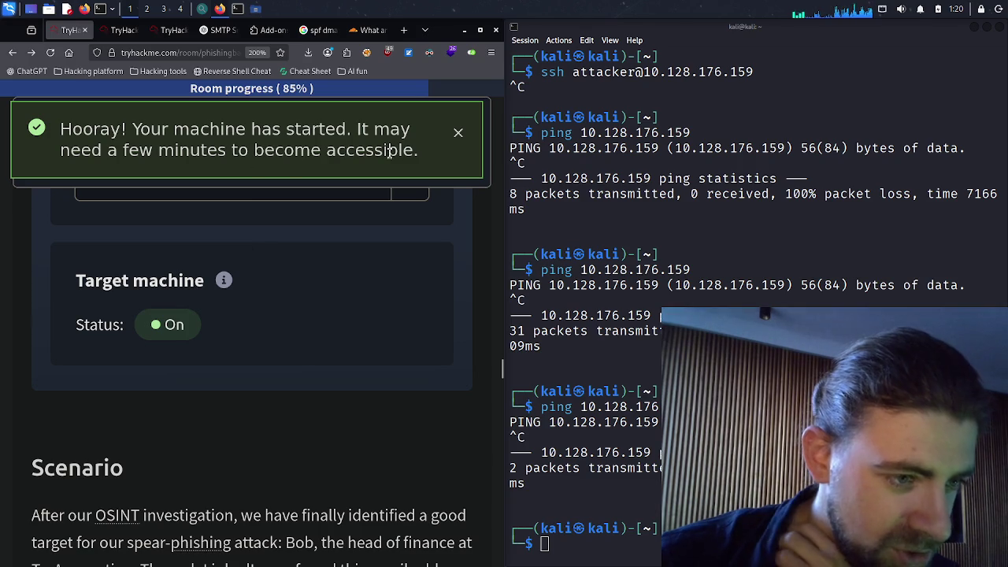
- Dismiss the machine-started notification and wait for the SSH details to show the new IP 10.128.148.247
left_click(458, 135)
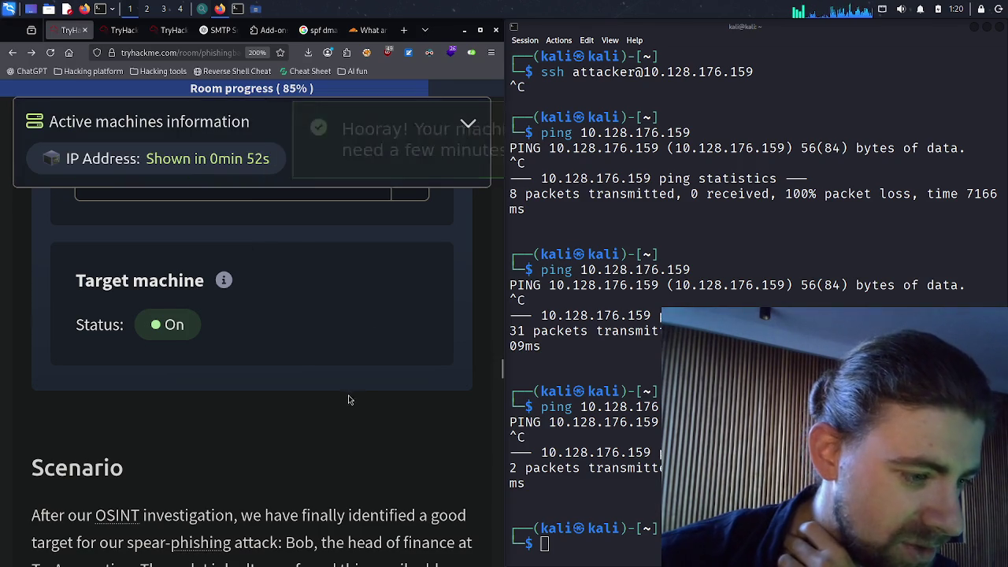
scroll(346, 390, "down", 10)
scroll(341, 387, "up", 3)
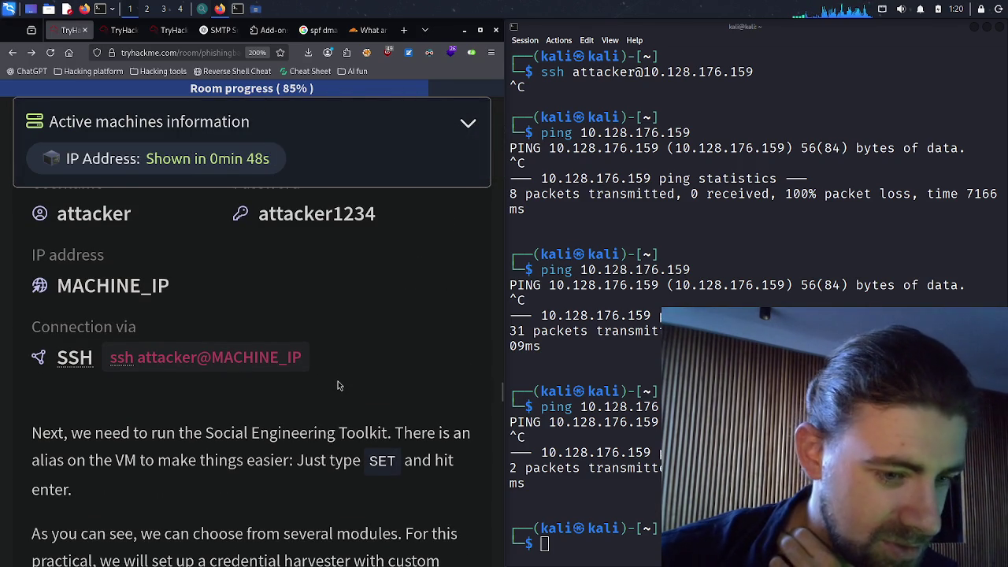
mouse_move(292, 356)
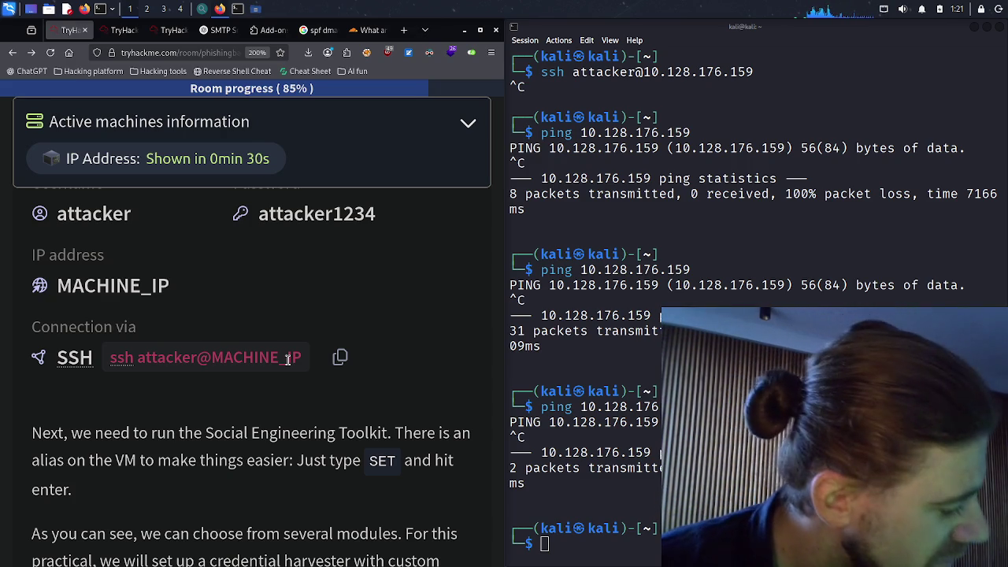
key("Control_R+f")
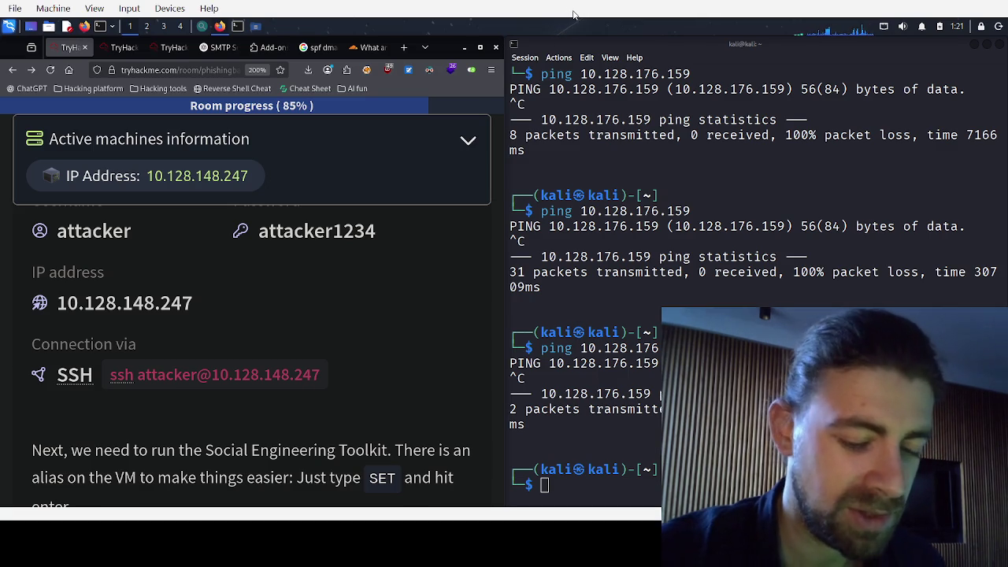
key("ctrl+f")
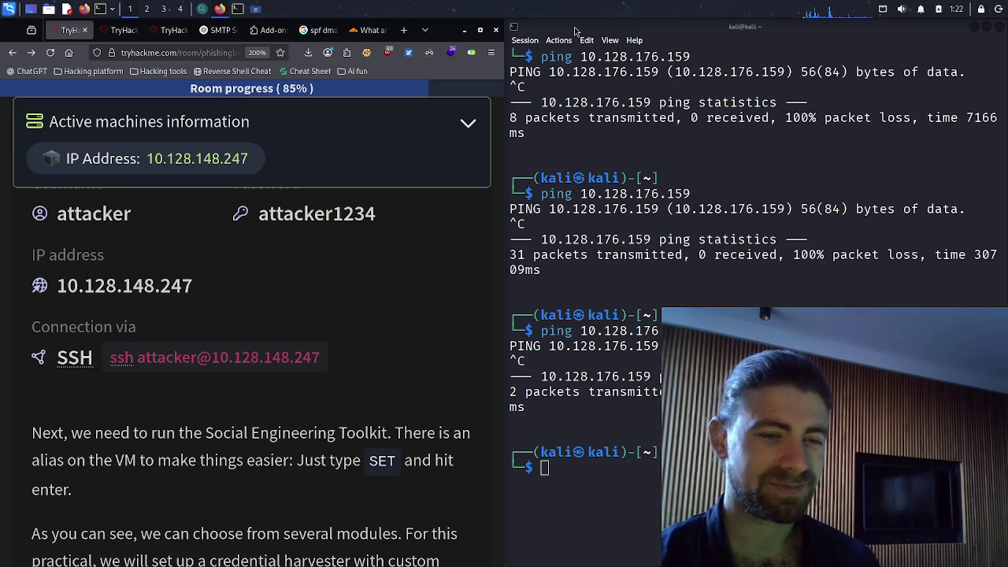
- Ping the new target 10.128.148.247 from the terminal and stop once replies arrive
left_click(549, 453)
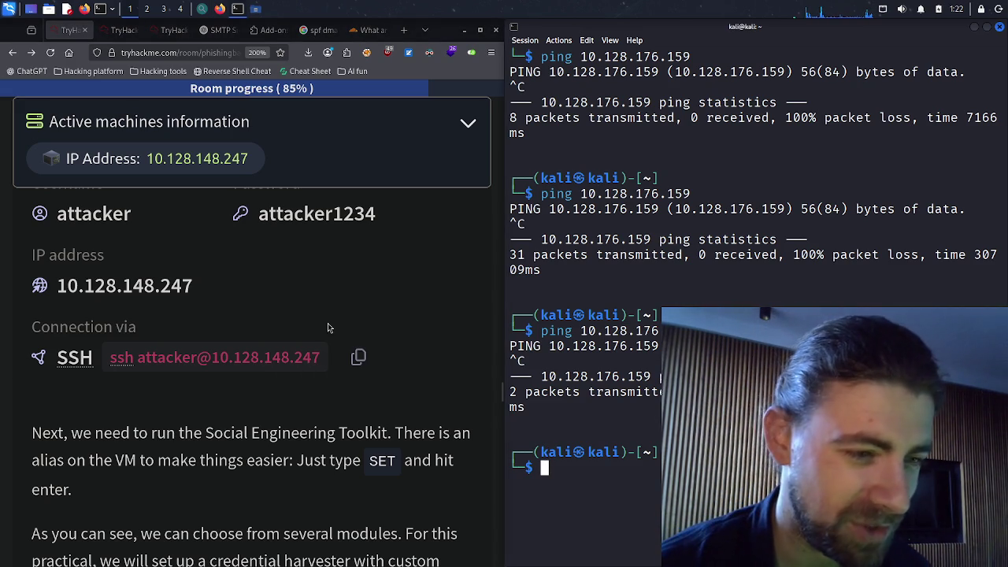
mouse_move(313, 358)
left_mouse_down()
mouse_move(221, 359)
mouse_move(329, 365)
left_mouse_up()
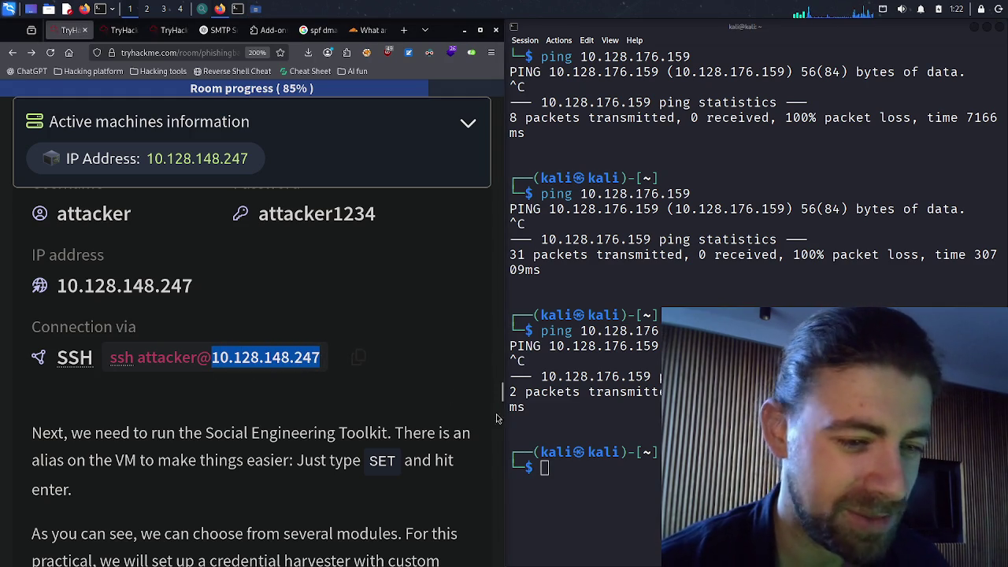
left_click(553, 466)
type("ping 10.128.176")
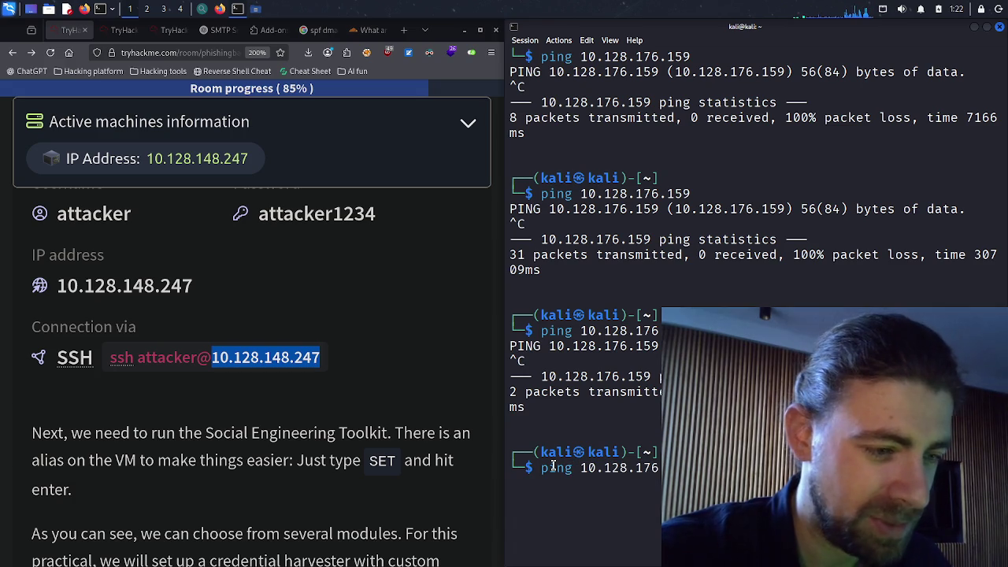
key("BackSpace")
key("BackSpace")
key("BackSpace")
type("0.128.148")
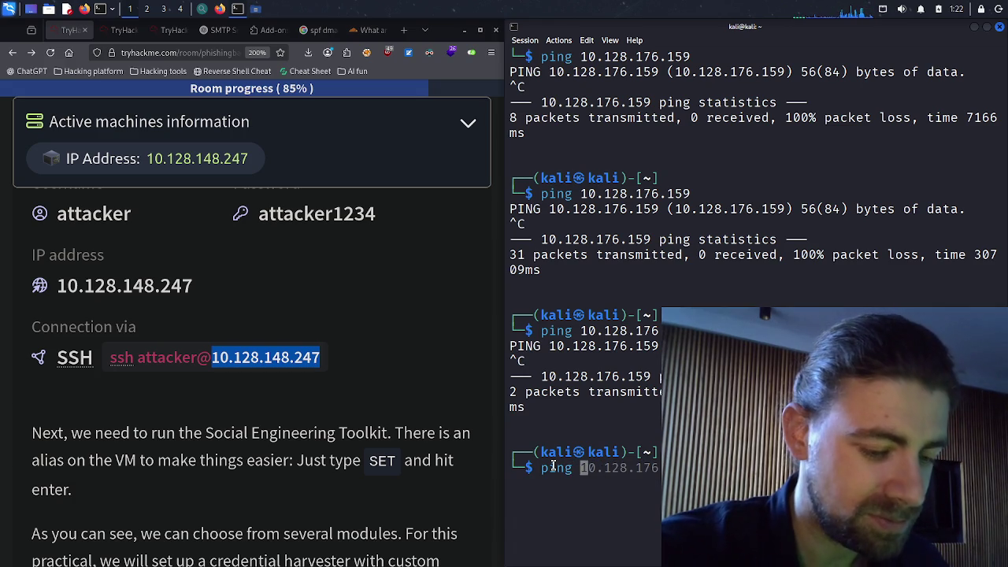
key("Return")
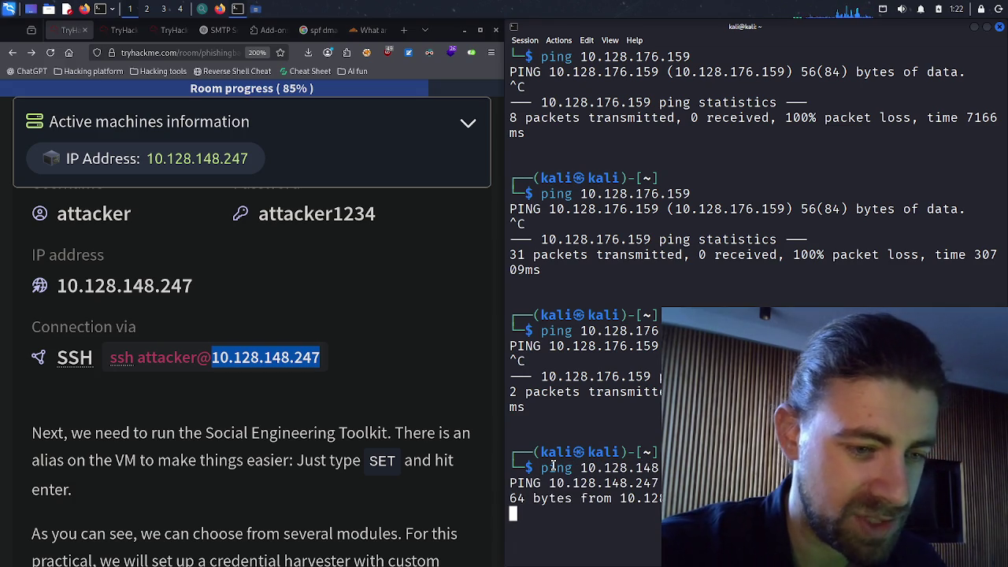
key("ctrl+c")
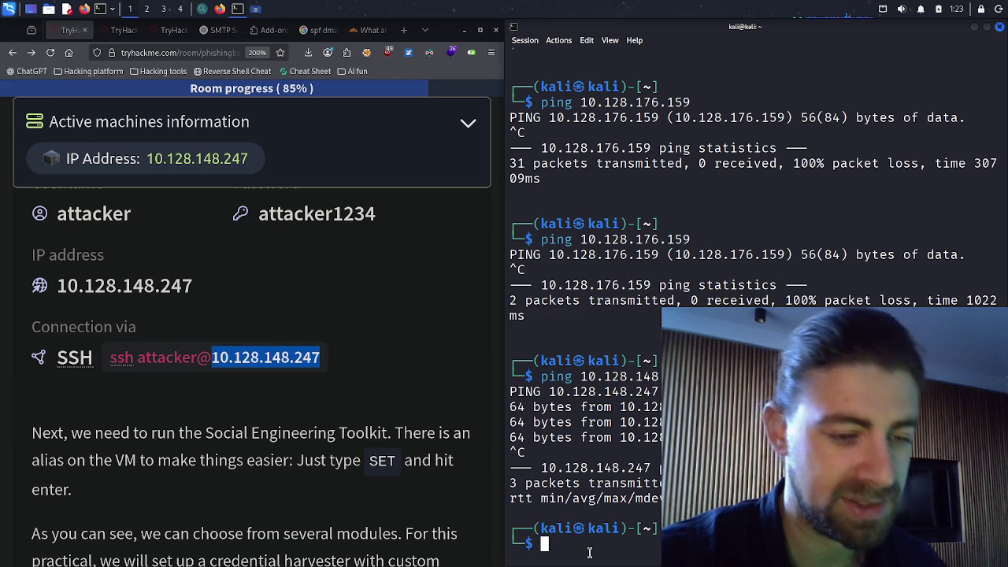
- SSH into 10.128.148.247 as attacker, accept the host key, then run whoami and pwd
key("Up")
key("Up")
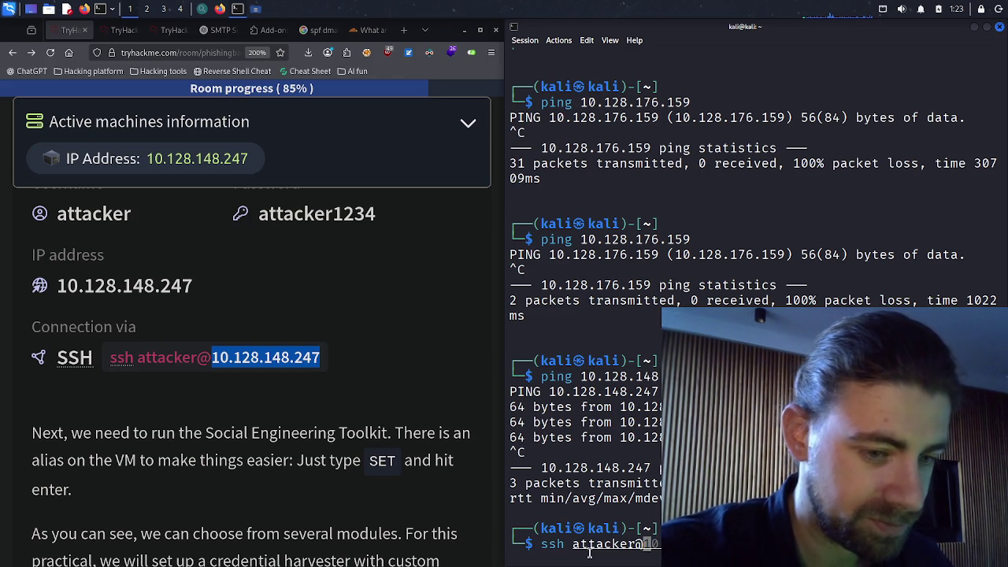
key("Return")
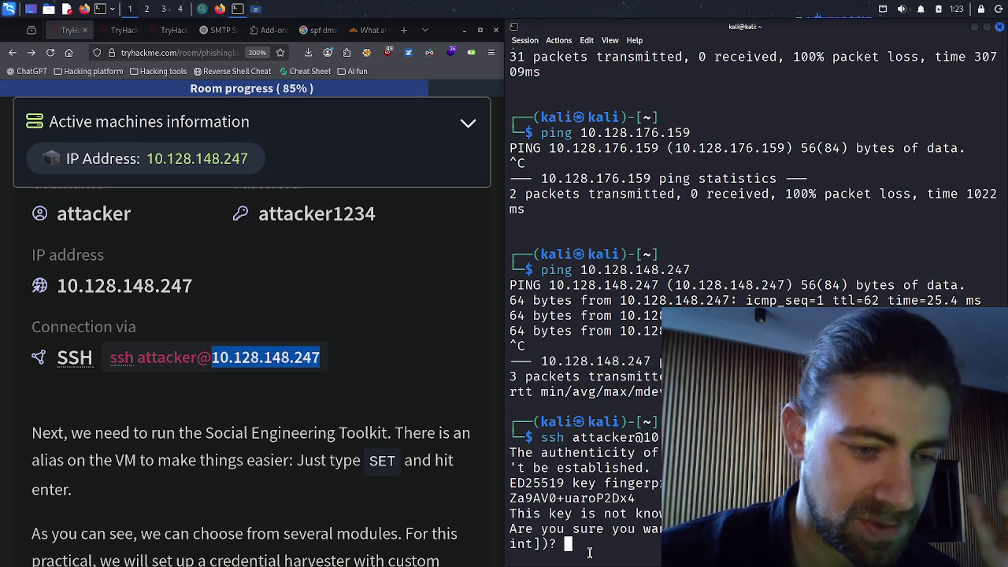
type("yes")
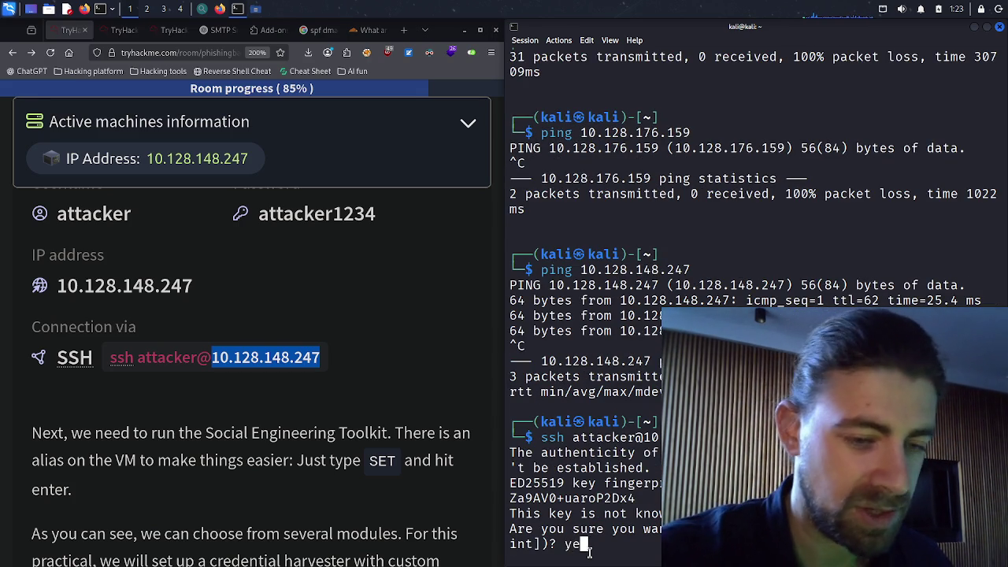
key("Return")
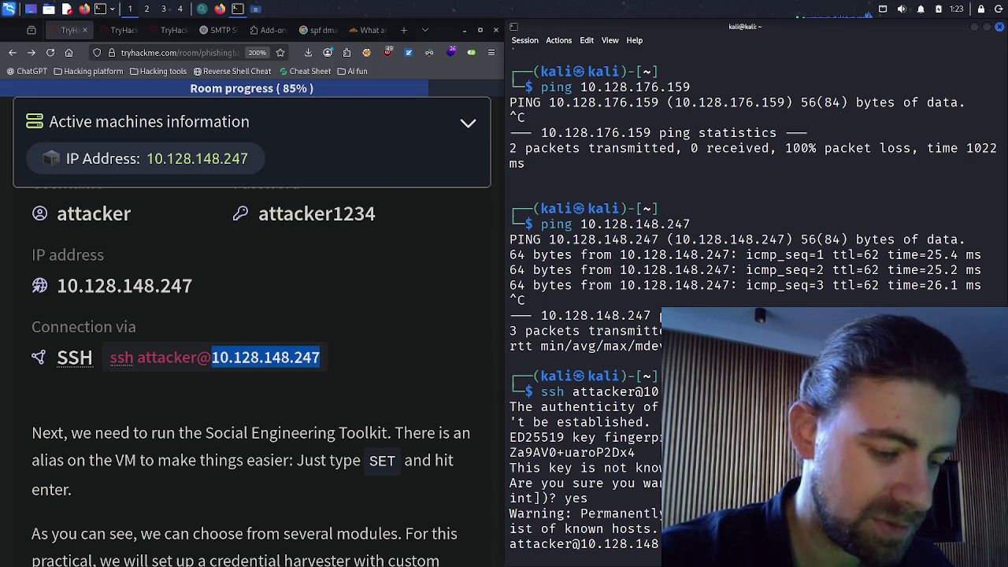
key("Return")
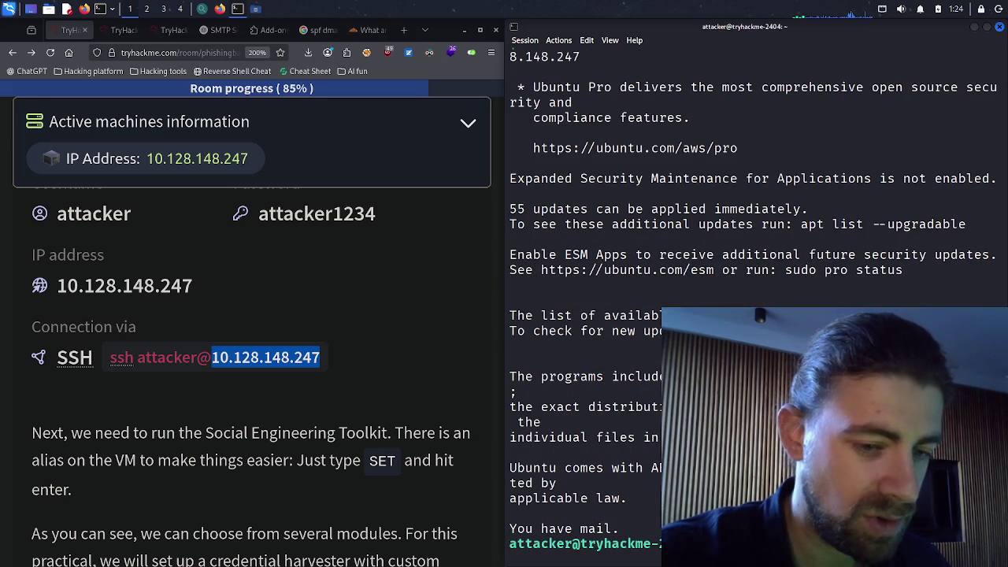
key("Return")
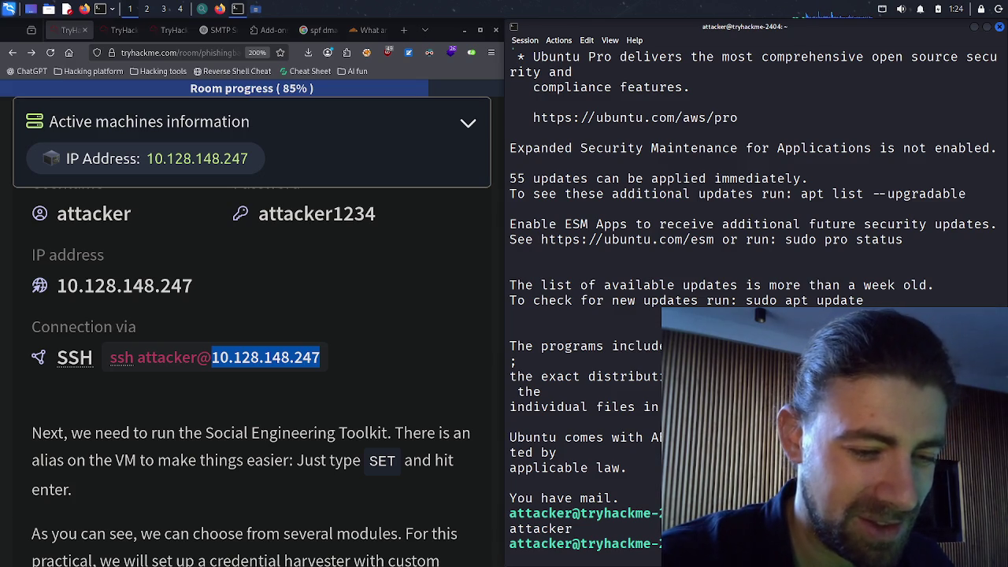
key("Return")
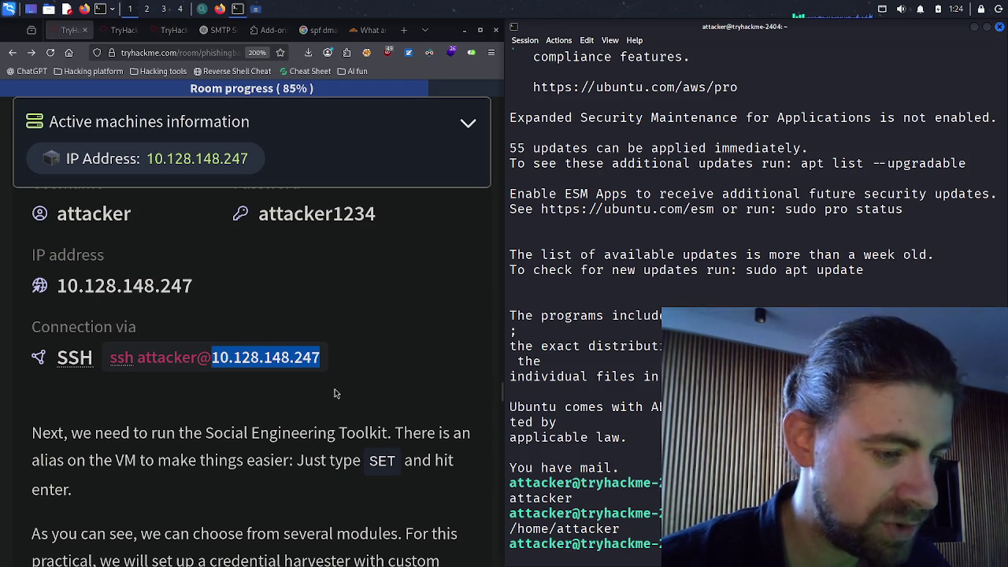
- Launch the Social-Engineer Toolkit 8.0.3 over SSH and scroll to its set> main menu
scroll(339, 390, "down", 3)
scroll(348, 381, "down", 1)
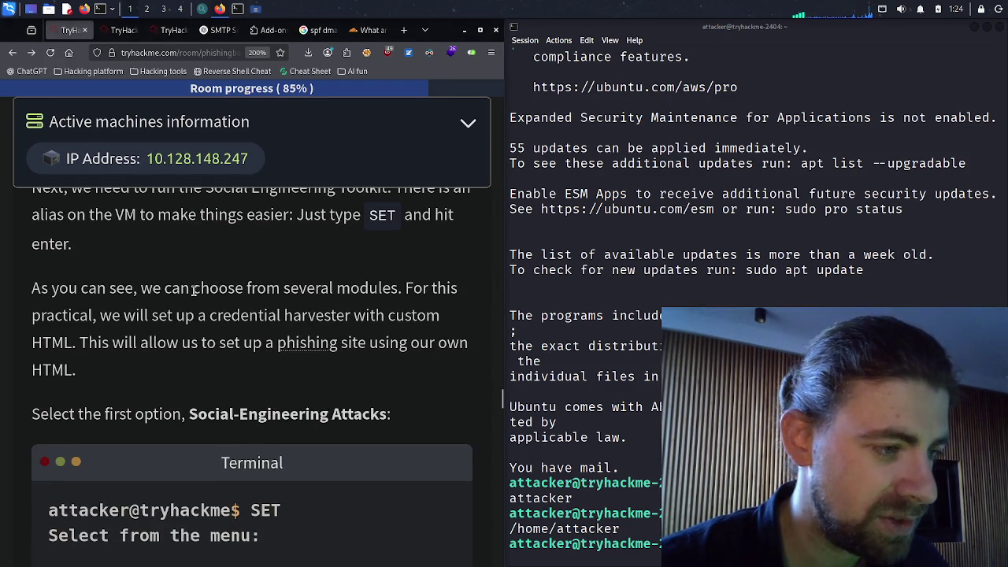
scroll(191, 291, "up", 1)
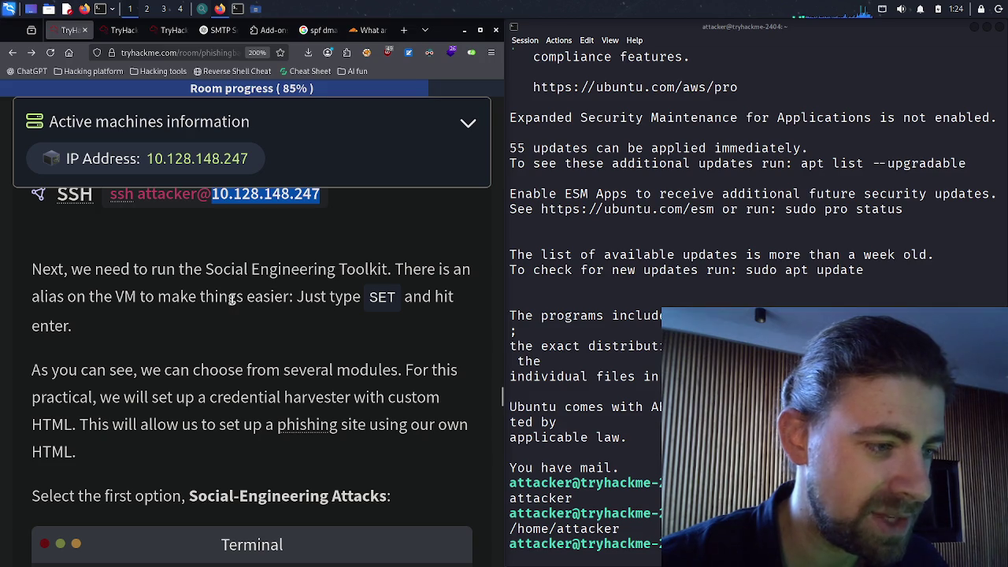
left_click(693, 512)
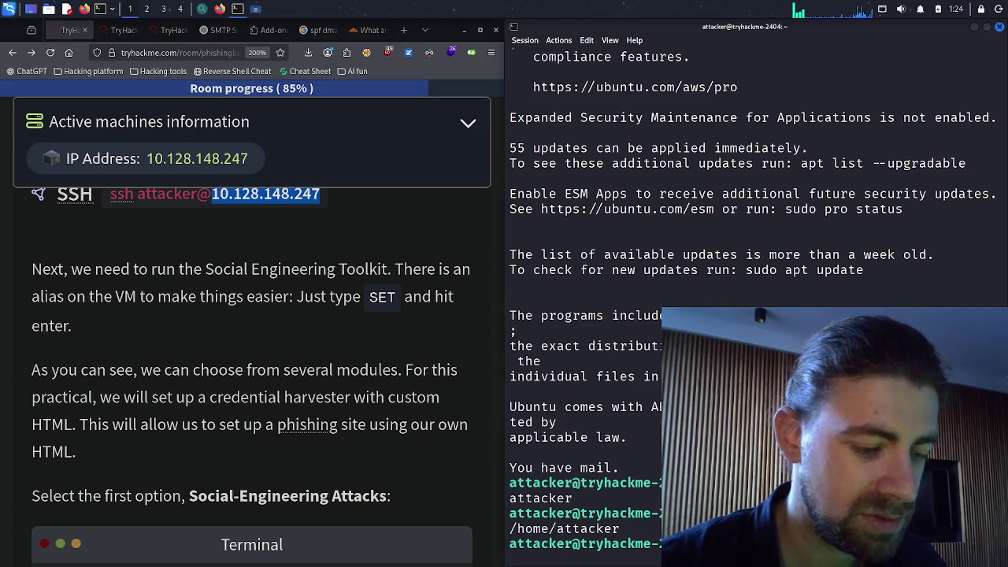
key("Return")
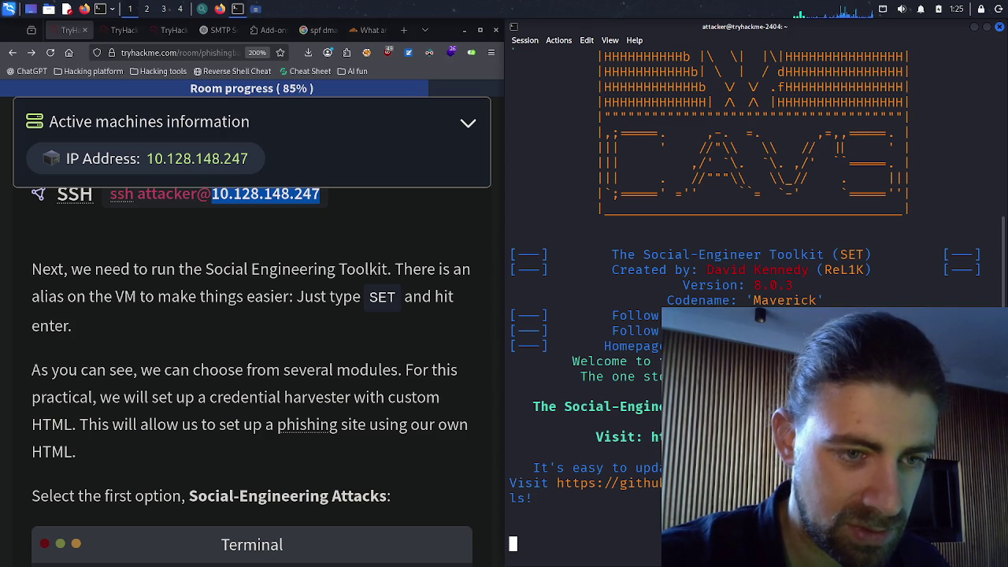
scroll(756, 299, "up", 2)
scroll(756, 299, "up", 3)
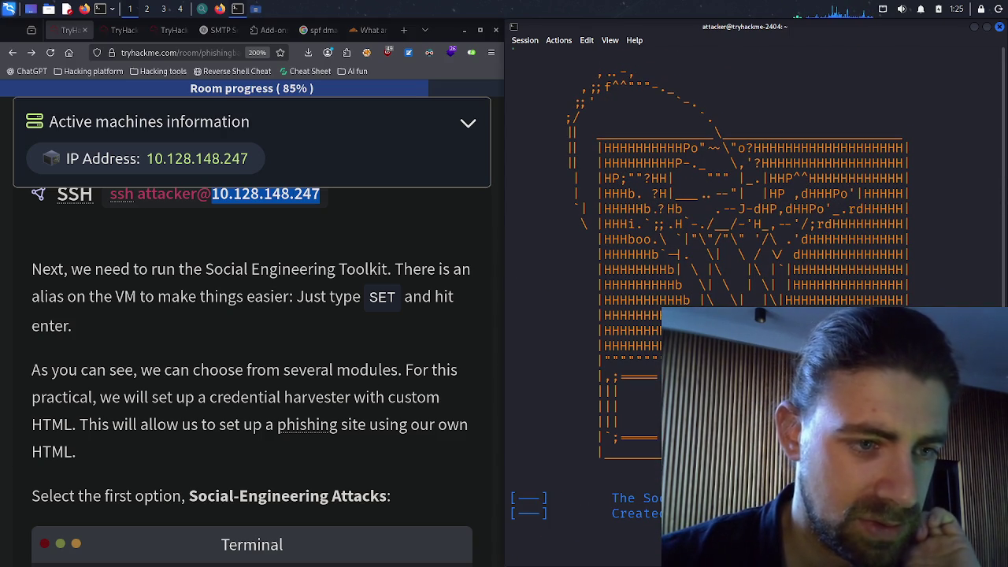
scroll(756, 299, "down", 5)
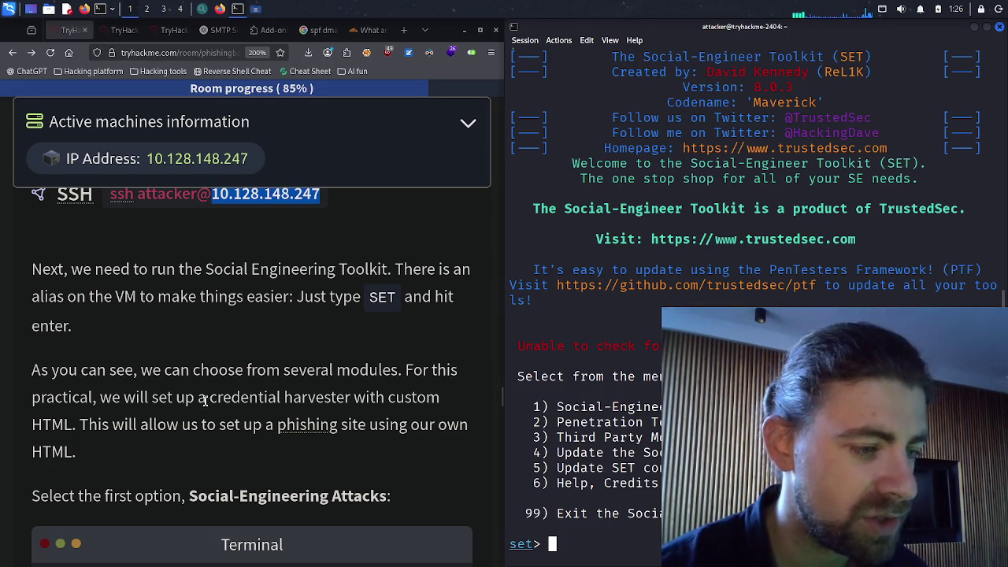
scroll(204, 400, "down", 1)
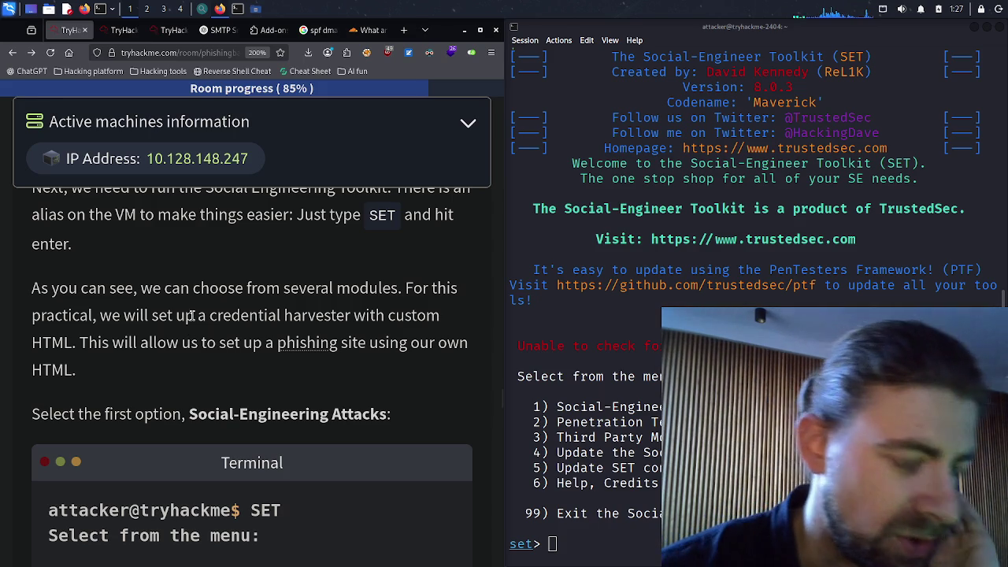
scroll(189, 318, "down", 3)
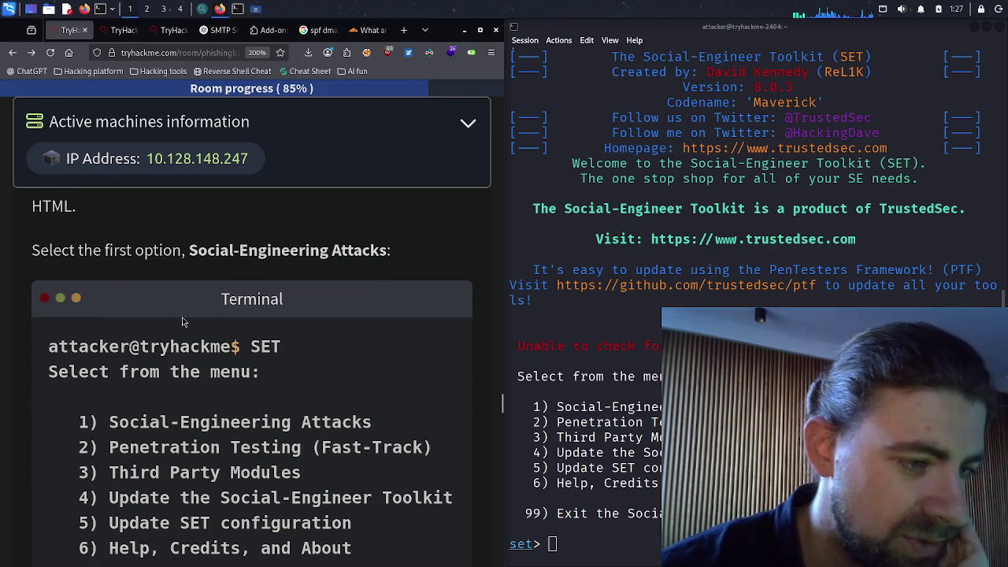
scroll(250, 269, "down", 2)
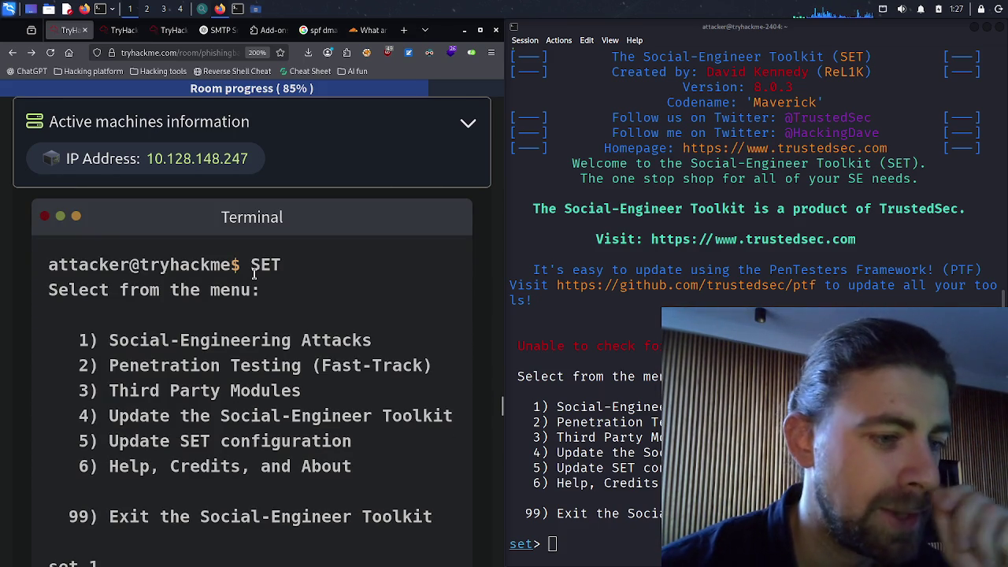
- Choose 1, Social-Engineering Attacks, at the set> prompt and scroll through the listed vectors
left_click(571, 538)
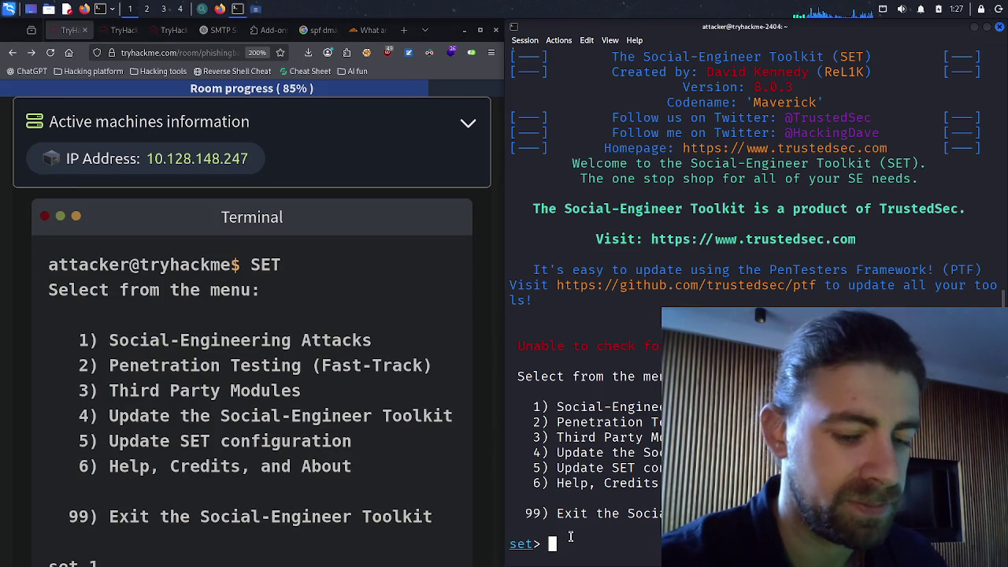
type("1")
key("Return")
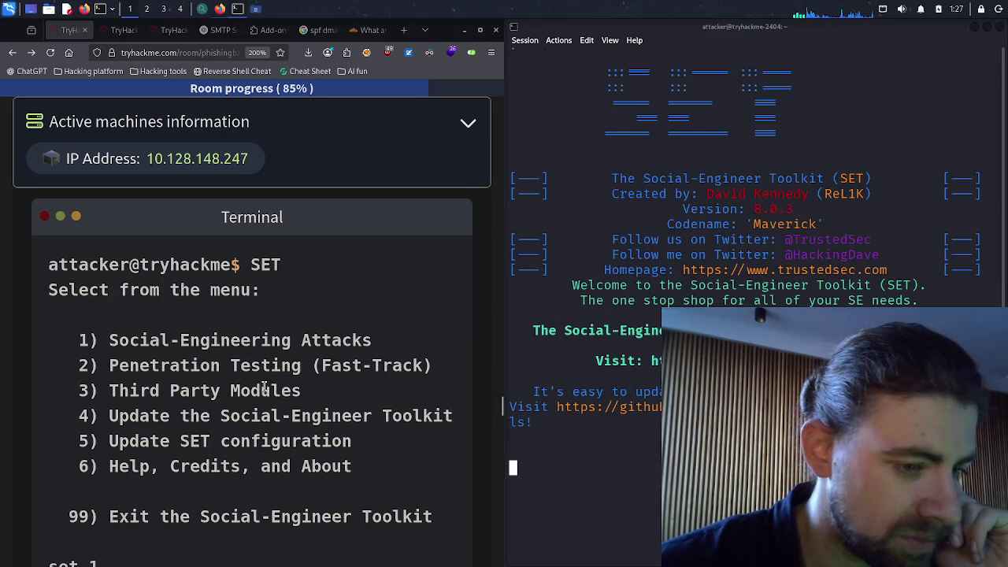
scroll(267, 390, "down", 1)
scroll(268, 384, "up", 1)
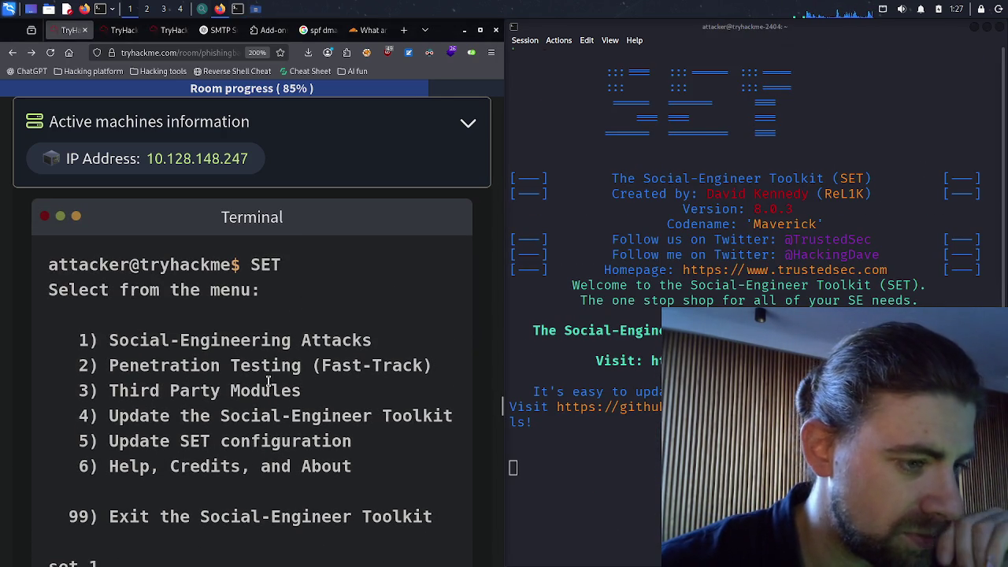
scroll(264, 376, "down", 2)
scroll(256, 377, "down", 1)
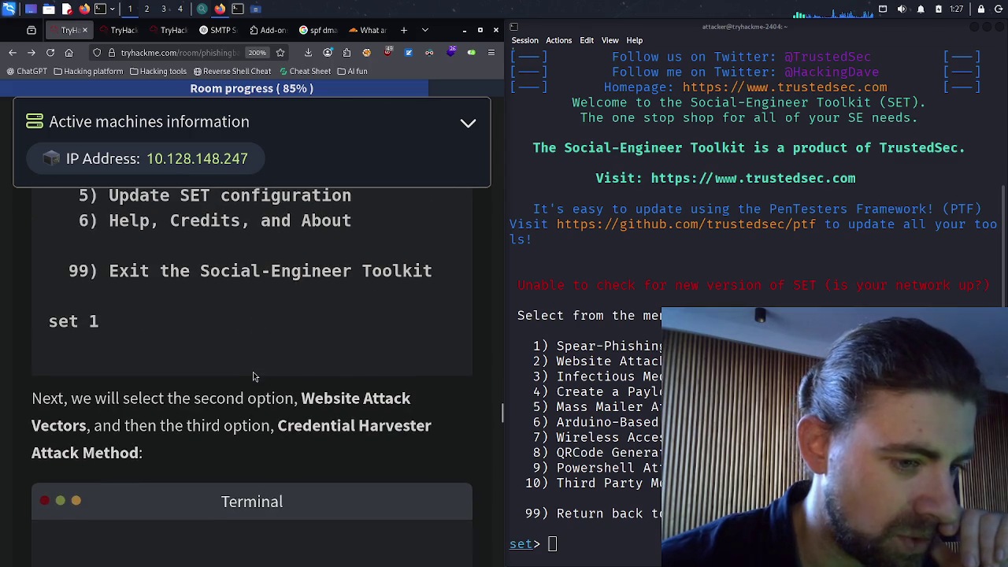
scroll(252, 374, "down", 3)
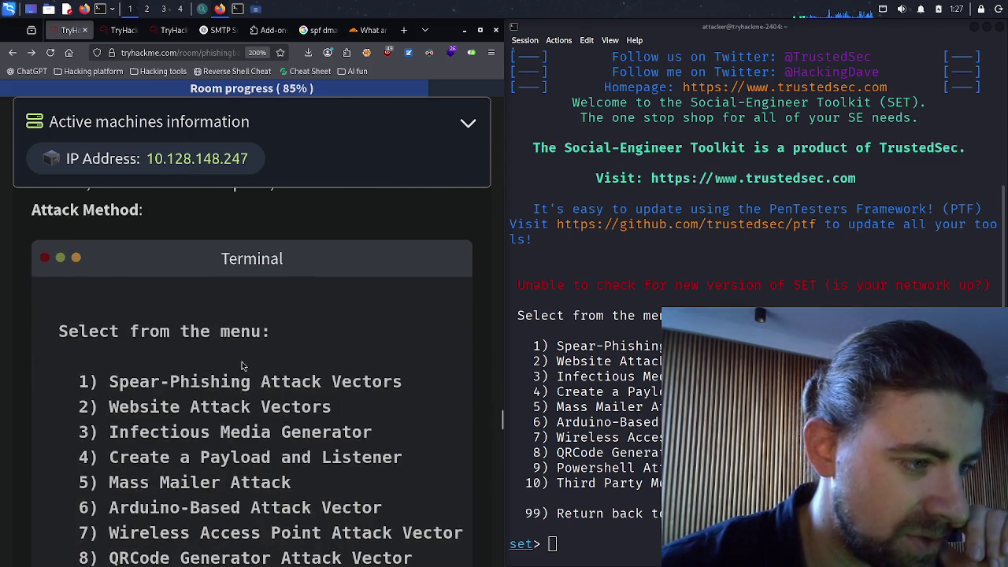
scroll(242, 362, "up", 1)
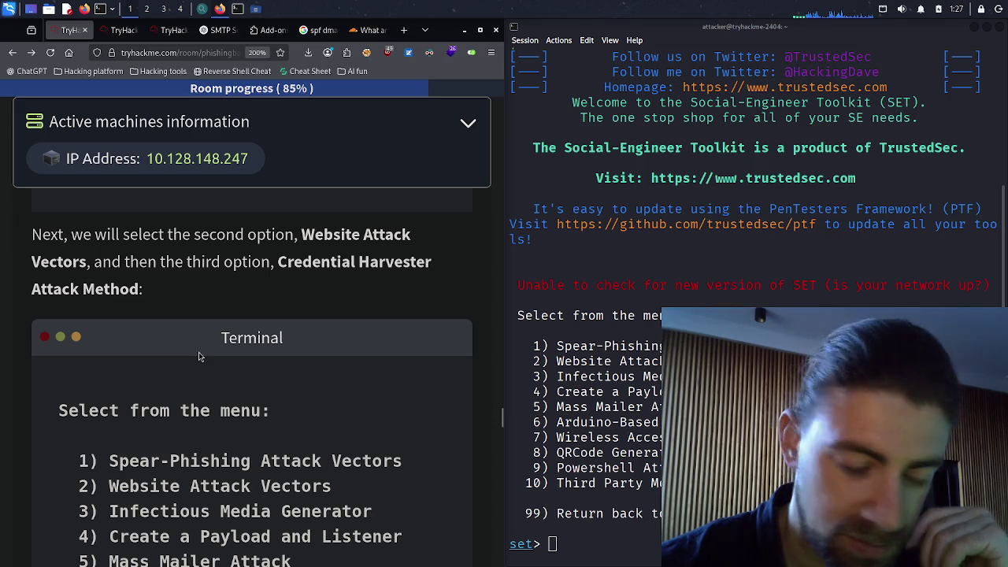
scroll(203, 350, "down", 1)
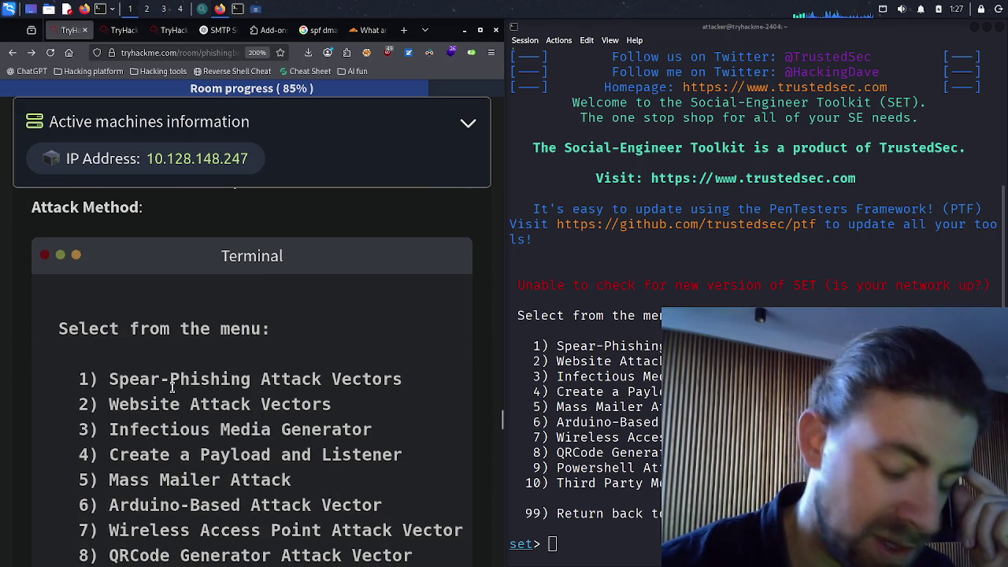
left_click_drag(169, 384, 181, 386)
left_click(184, 385)
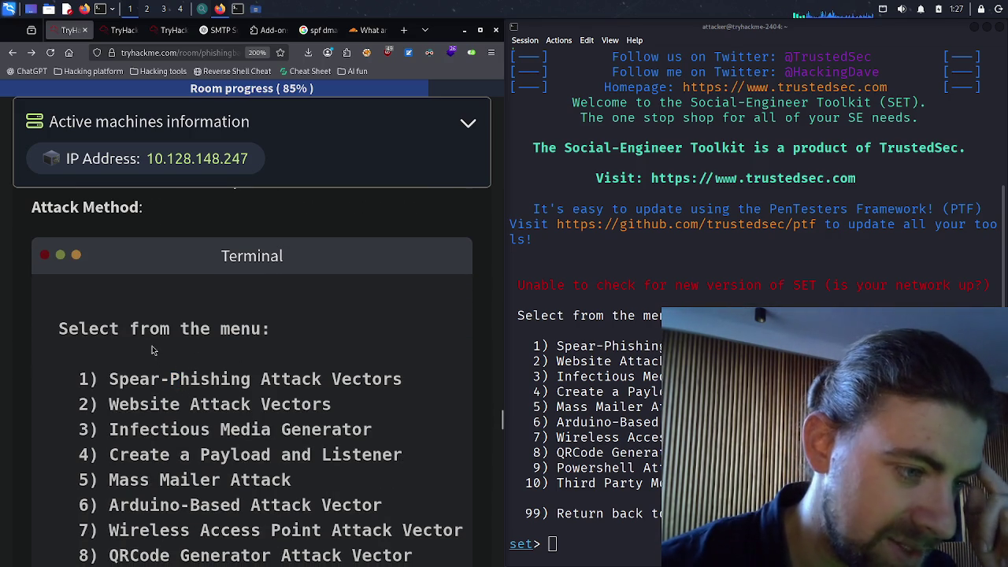
- Scroll the TryHackMe tutorial to the 'set 2' web attack method list, Java Applet through HTA
scroll(145, 351, "down", 1)
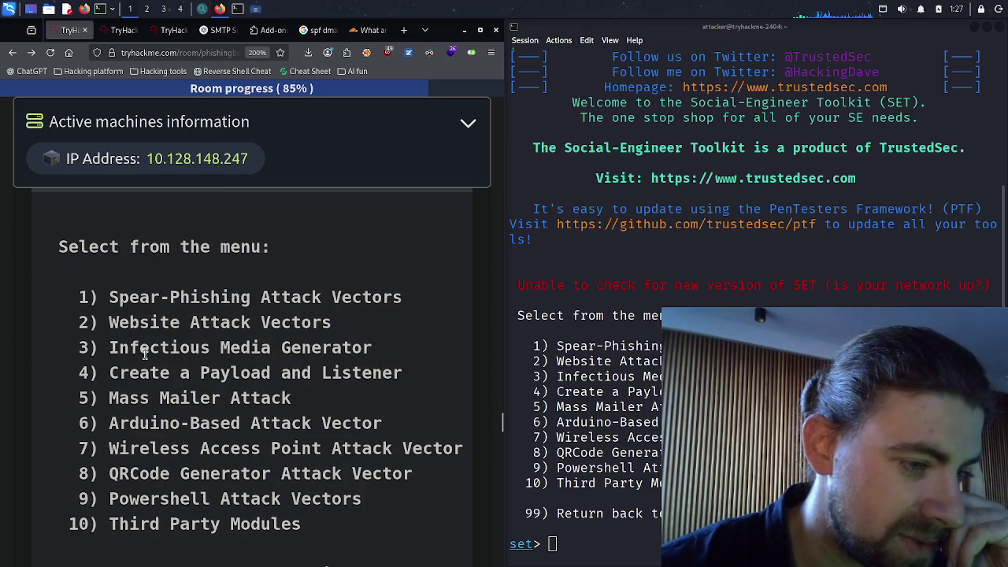
scroll(145, 354, "down", 2)
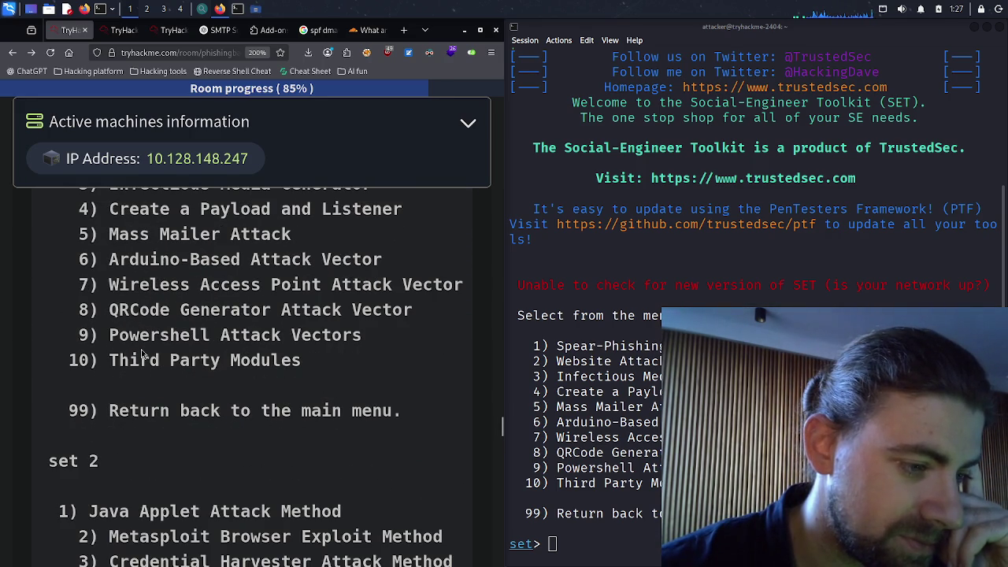
scroll(142, 355, "up", 3)
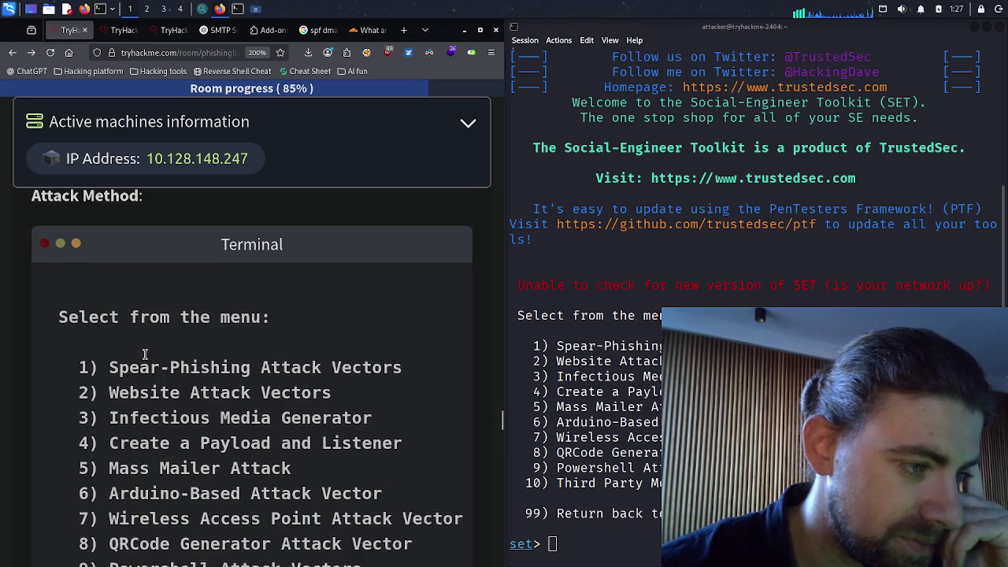
scroll(141, 351, "up", 2)
scroll(143, 353, "down", 4)
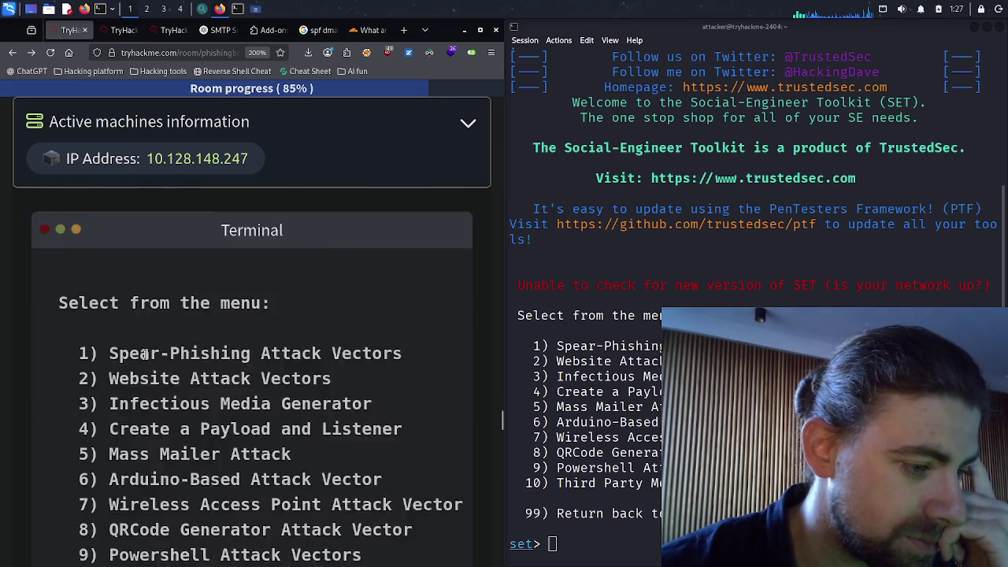
scroll(145, 355, "down", 4)
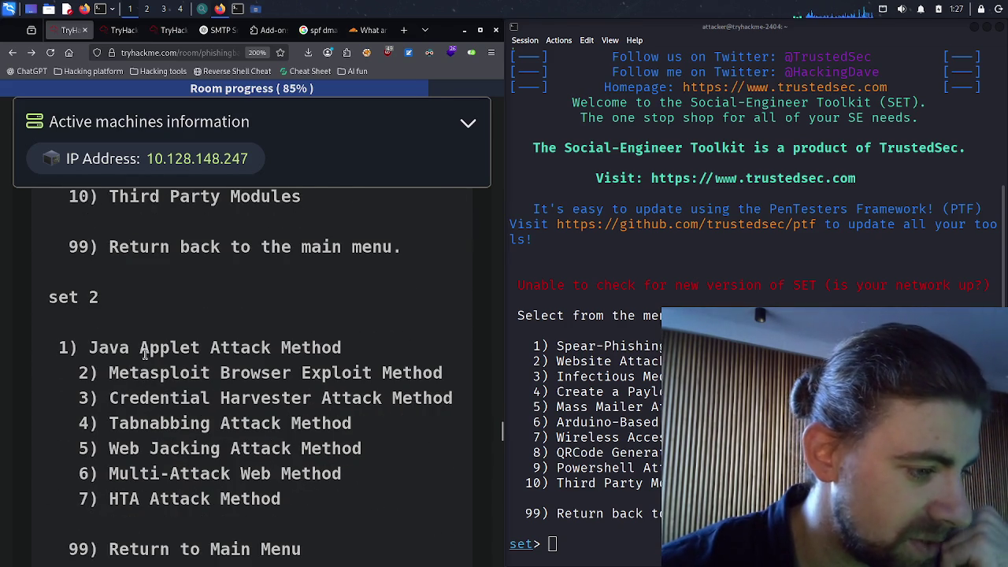
scroll(145, 354, "down", 1)
scroll(141, 354, "down", 1)
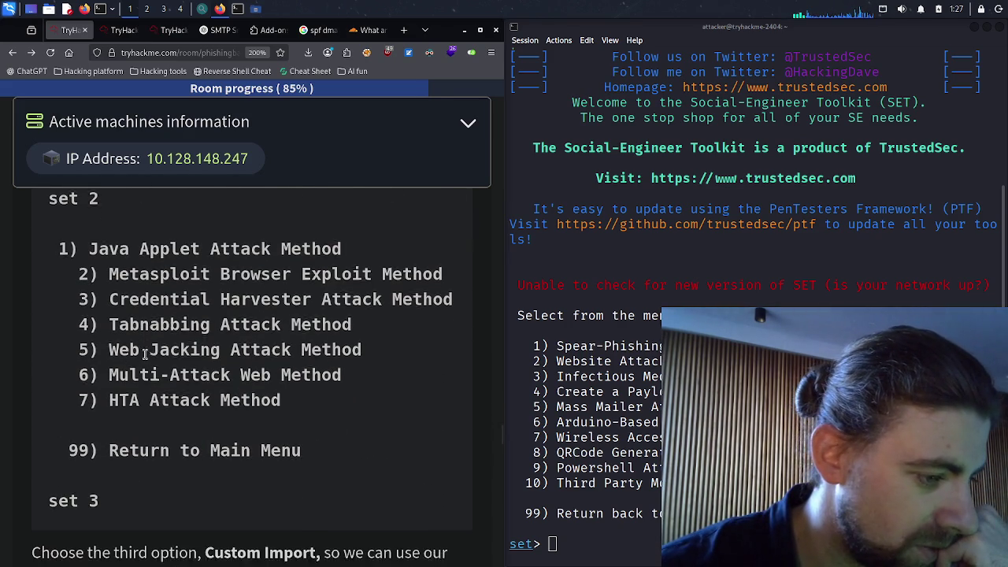
scroll(141, 353, "up", 2)
scroll(141, 354, "up", 1)
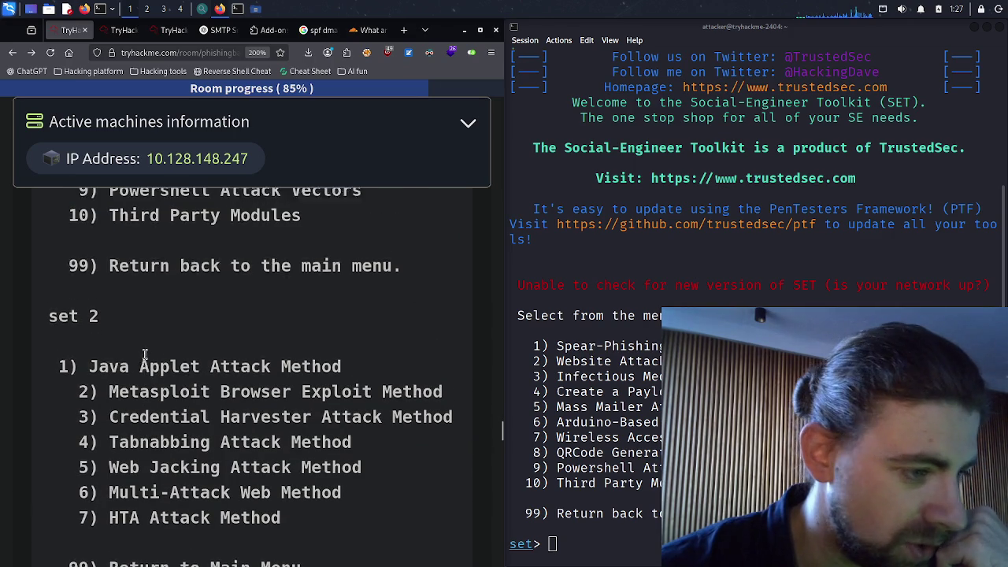
scroll(145, 358, "down", 3)
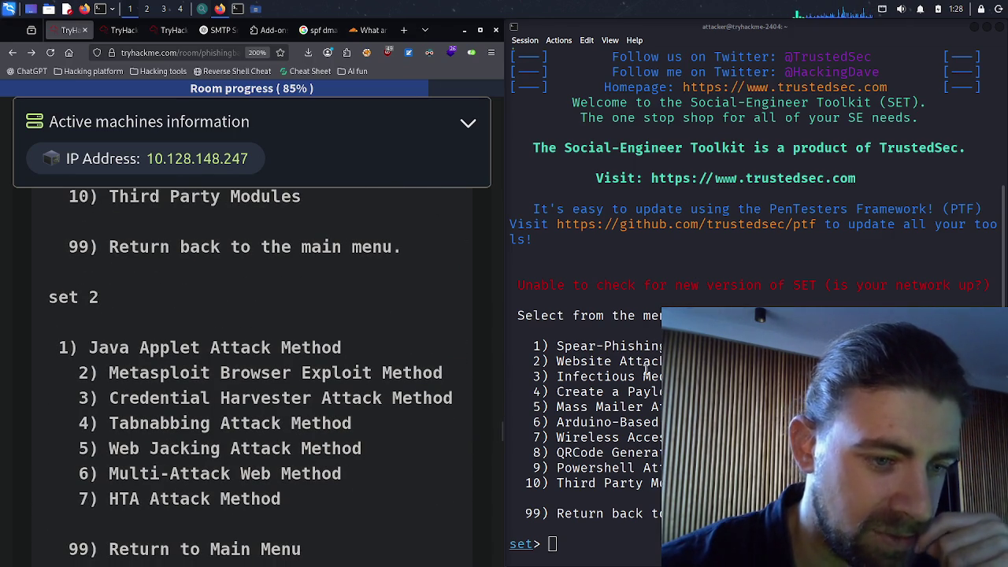
- Choose 2 at set> to open Website Attack Vectors, listing Java Applet through HTA Attack
left_click(592, 529)
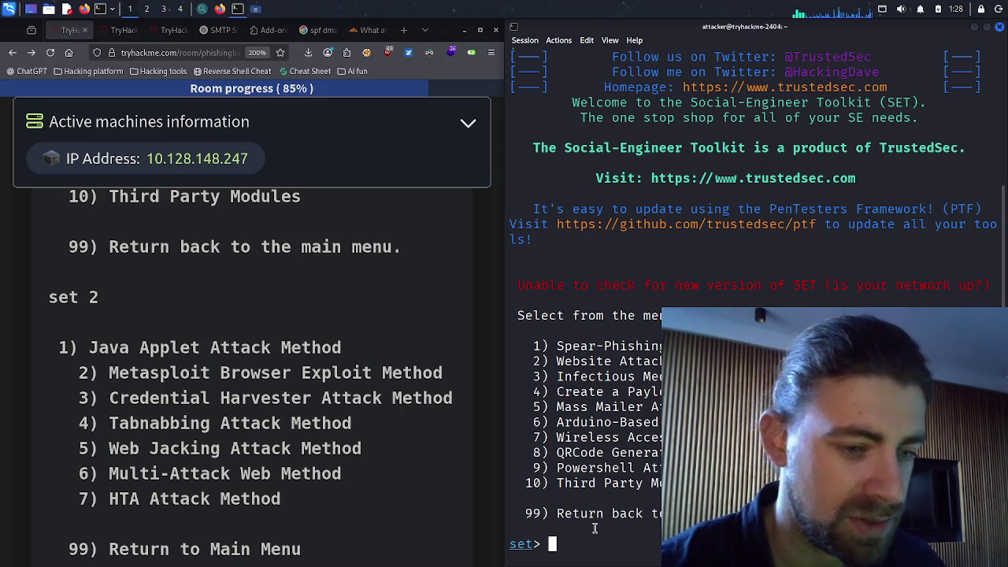
type("2")
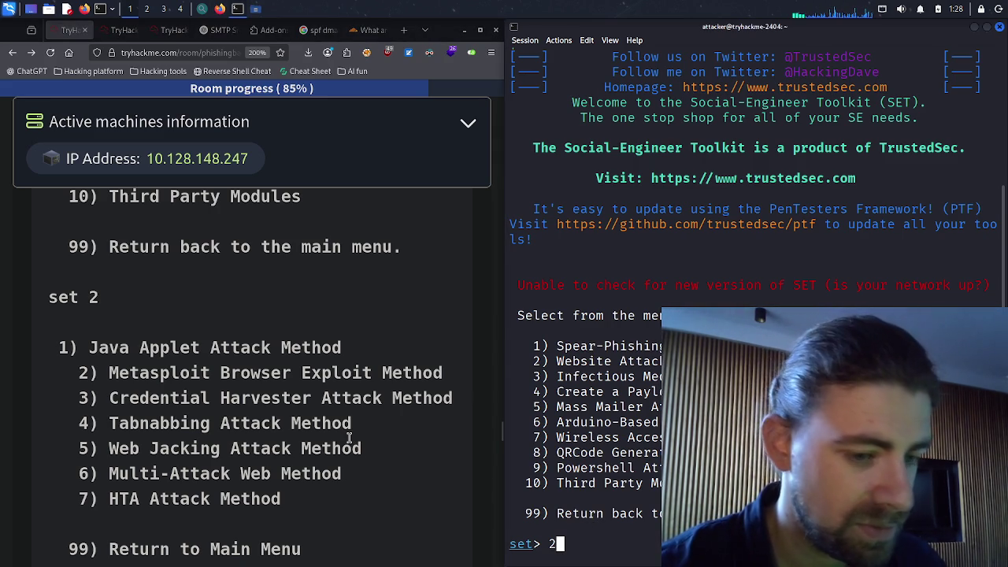
key("Return")
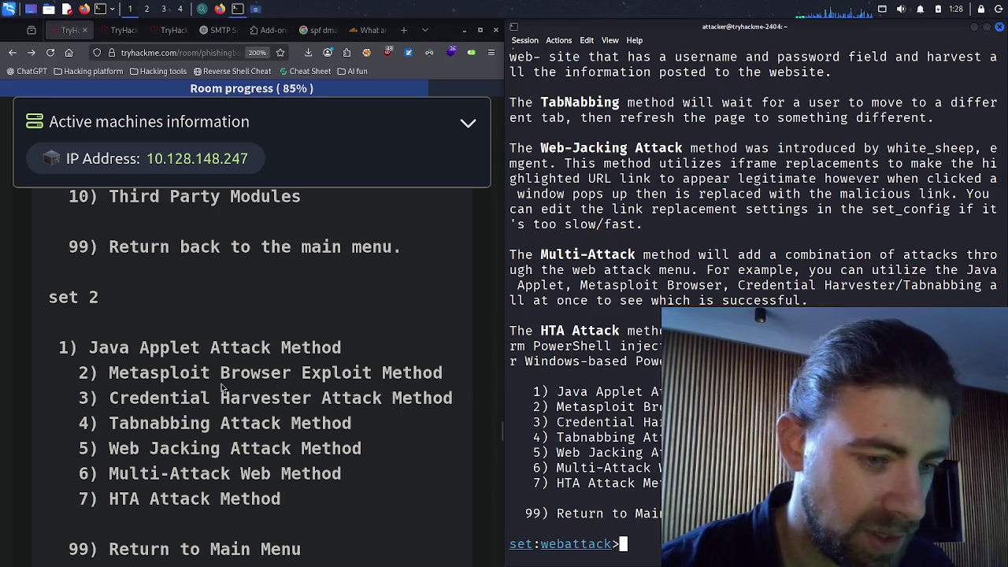
scroll(653, 313, "up", 1)
scroll(653, 312, "up", 6)
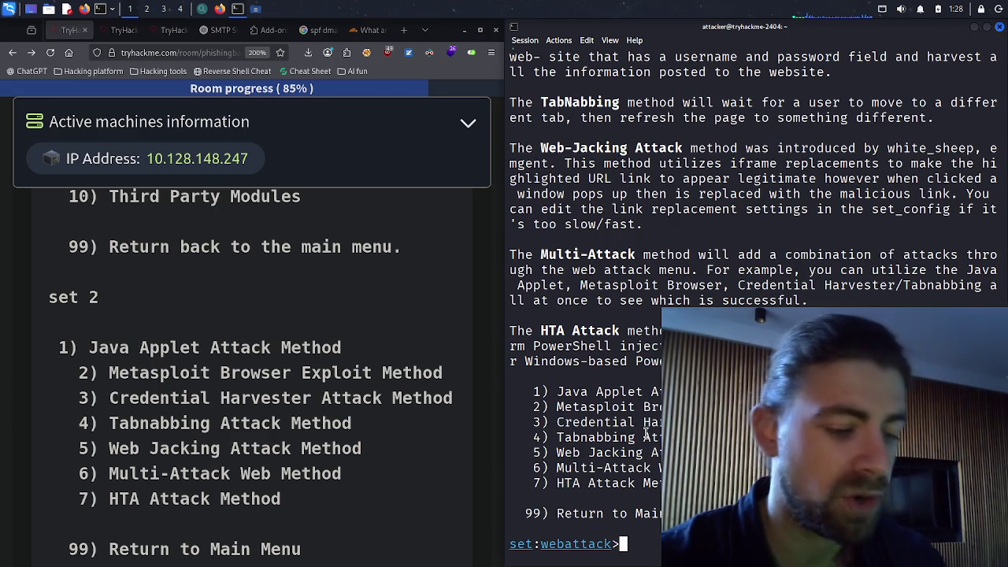
- Choose 3, Credential Harvester Attack Method, at the set:webattack> prompt
type("3")
key("Return")
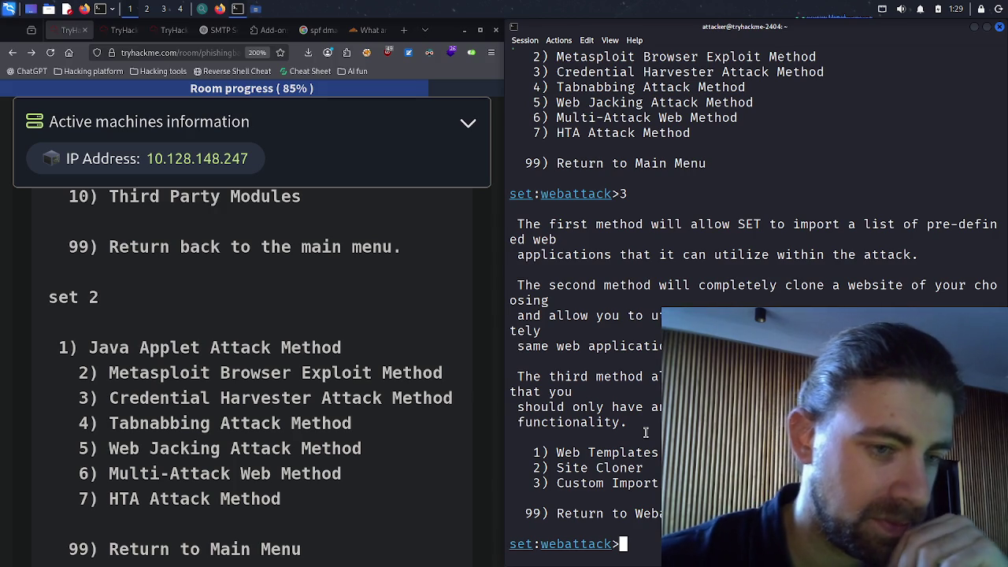
scroll(322, 299, "down", 3)
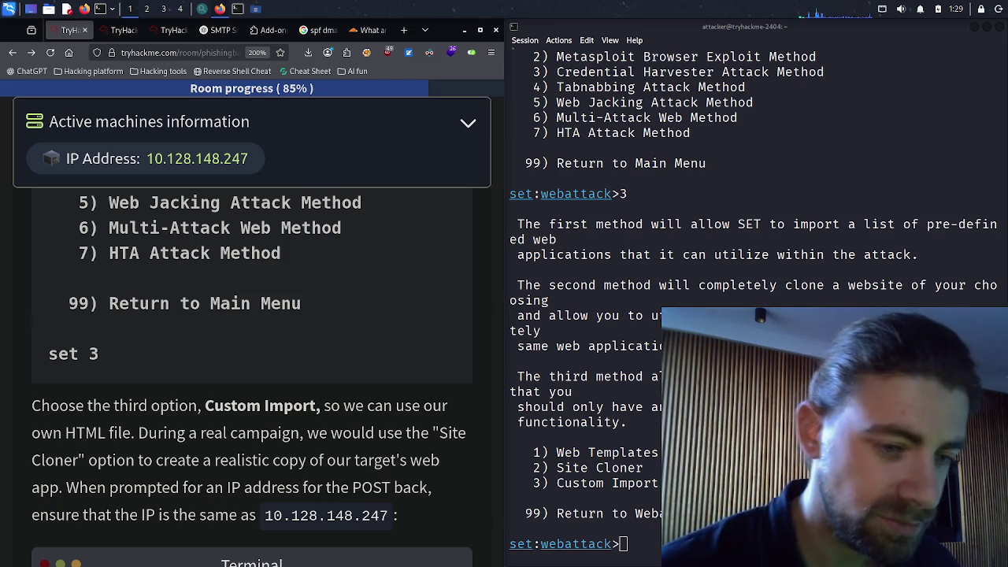
- Choose 3, Custom Import, and scroll through SET's IP-address notice to the POST-back prompt
type("3")
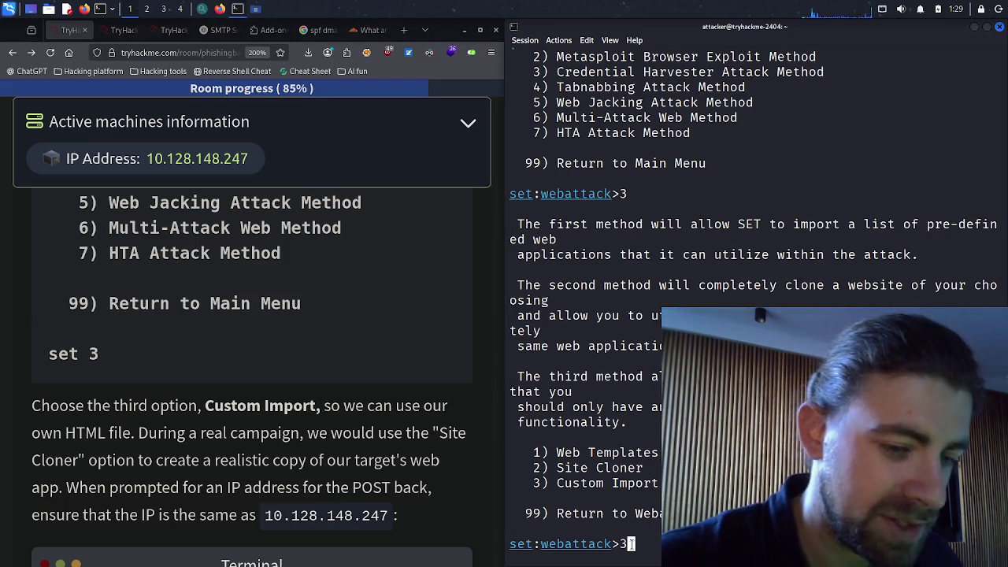
key("Return")
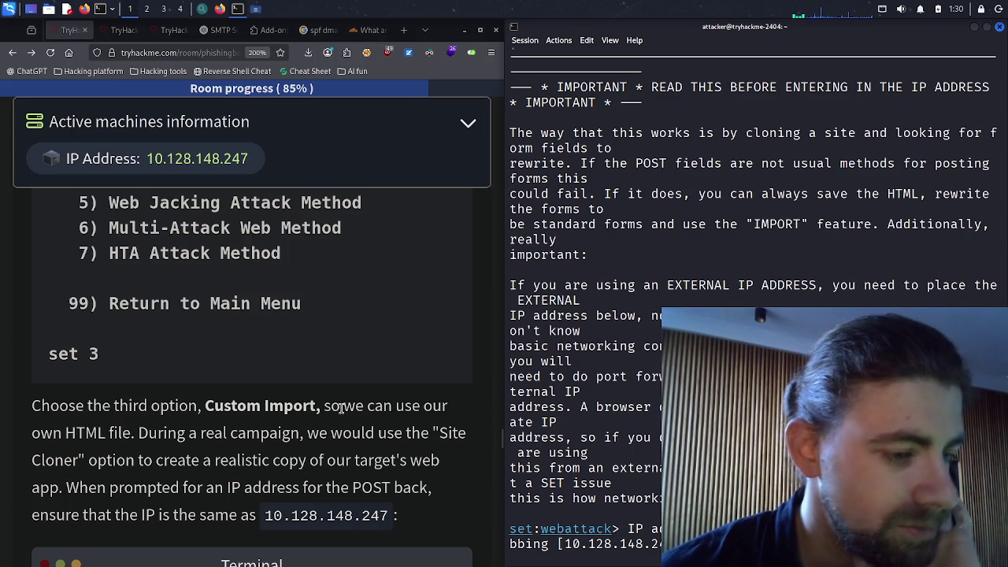
scroll(341, 407, "down", 1)
scroll(363, 397, "down", 1)
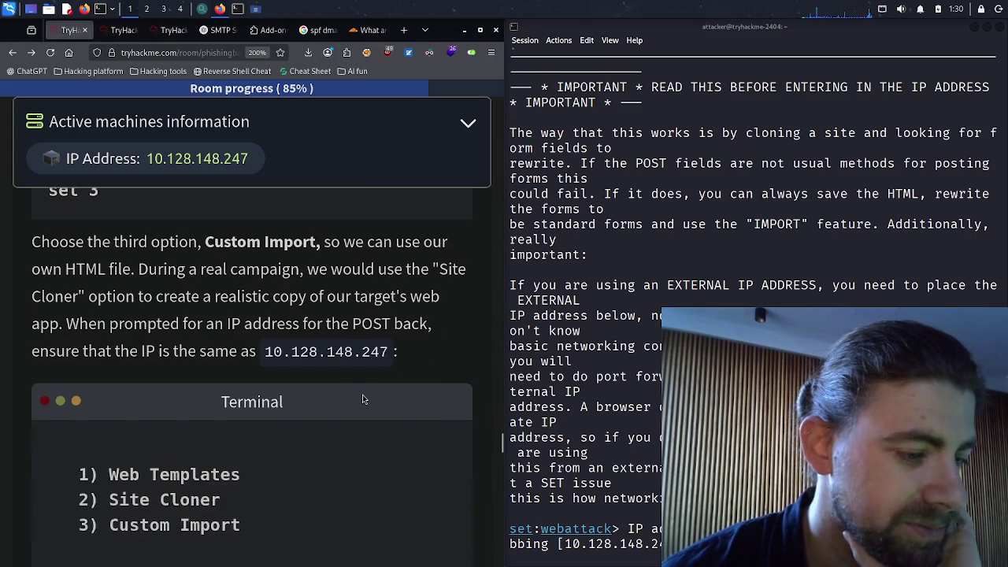
scroll(362, 395, "down", 3)
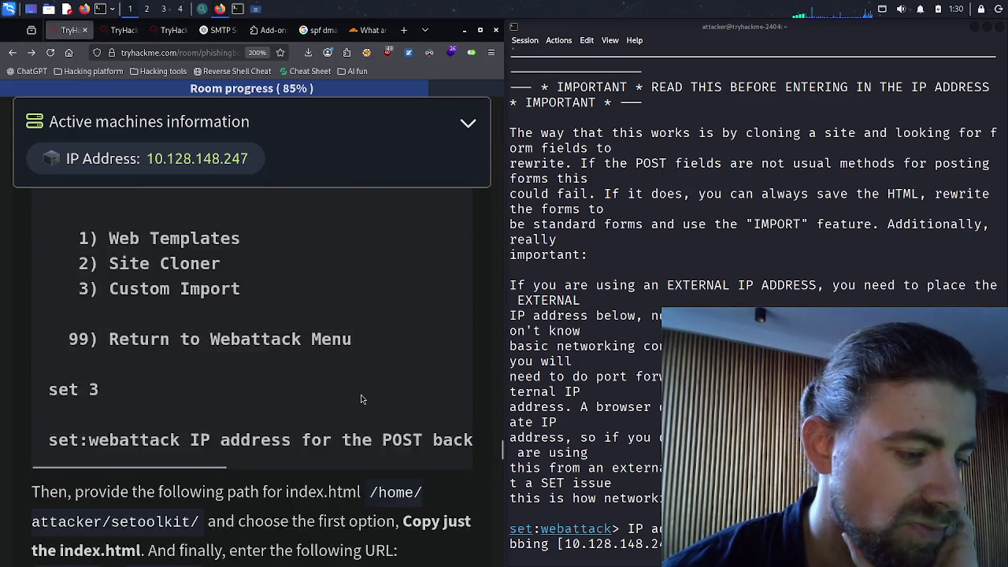
scroll(360, 398, "down", 2)
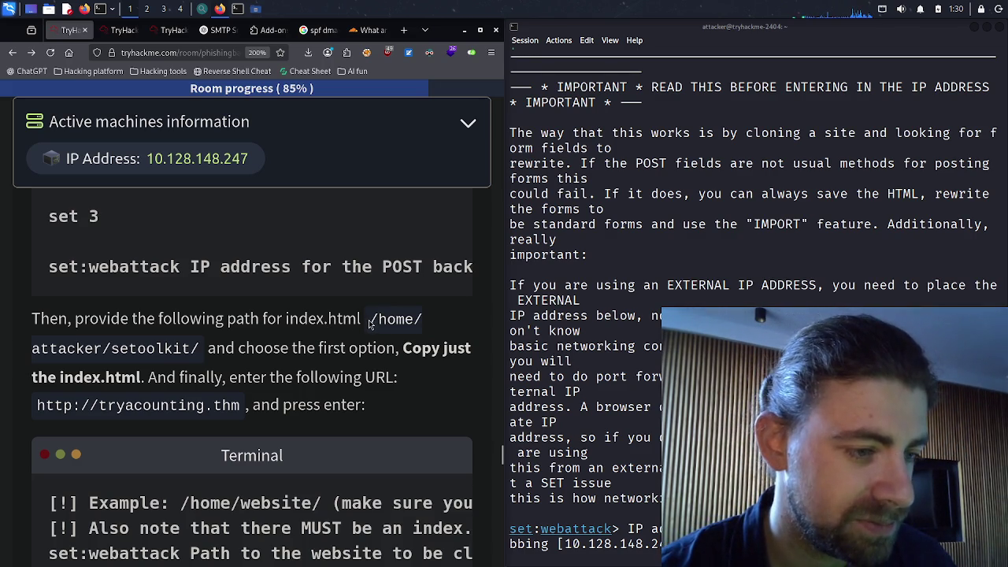
- Copy /home/attacker/setoolkit/ from the tutorial and enter it at SET's POST-back IP prompt
mouse_move(371, 323)
left_mouse_down()
mouse_move(413, 331)
mouse_move(203, 347)
left_mouse_up()
right_click(196, 348)
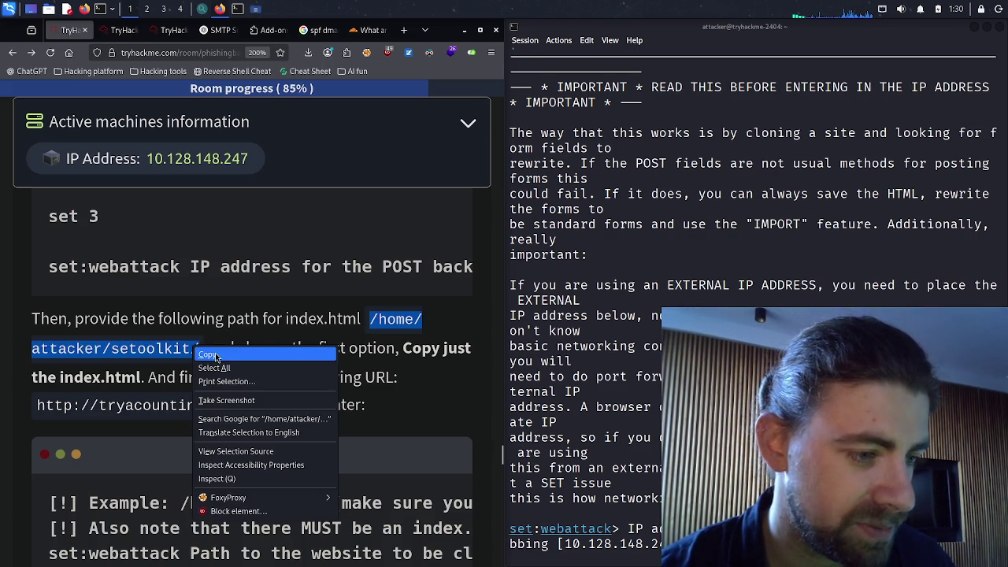
left_click(218, 357)
left_click(503, 455)
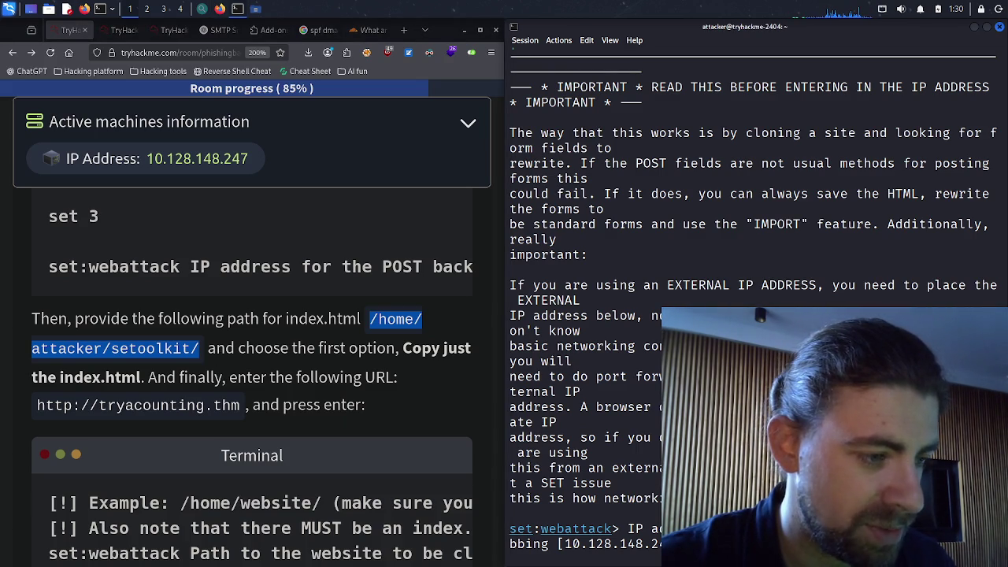
key("Return")
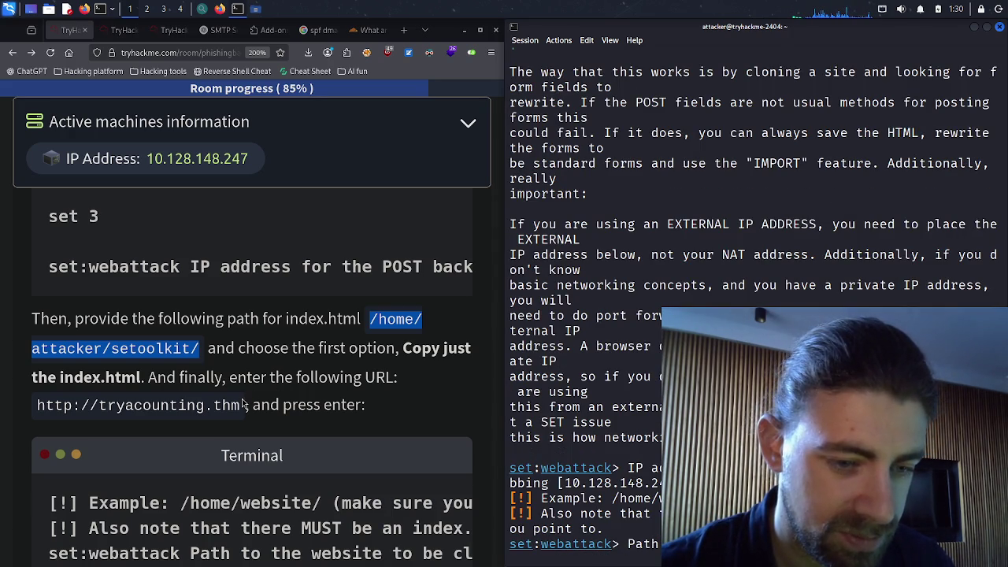
left_click_drag(242, 405, 38, 406)
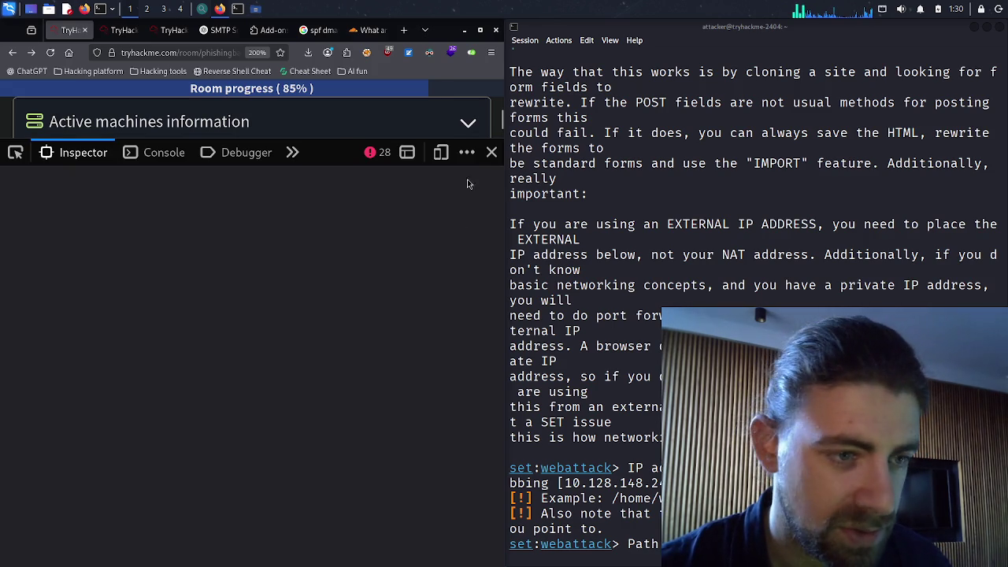
left_click(491, 153)
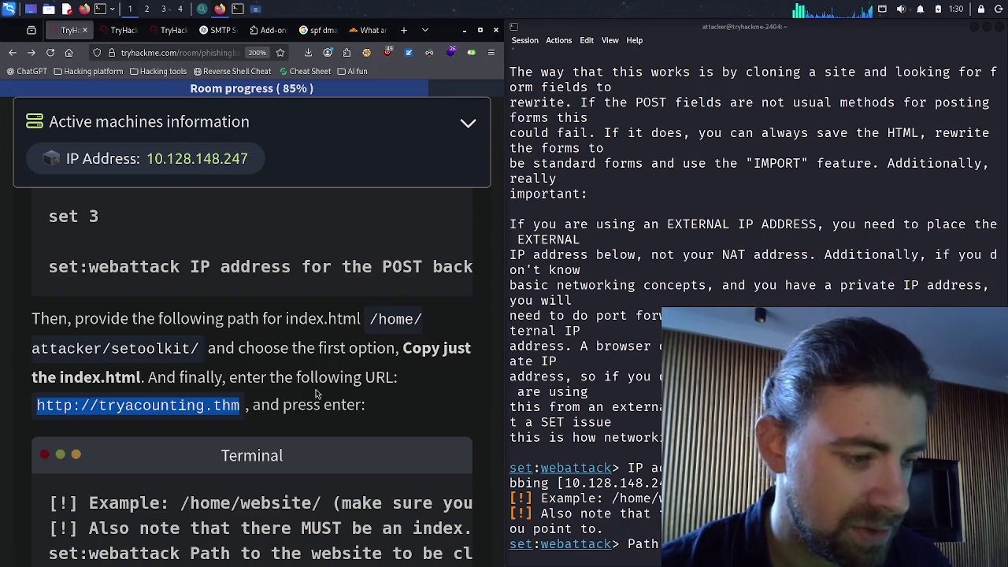
left_click(504, 455)
key("ctrl+shift+v")
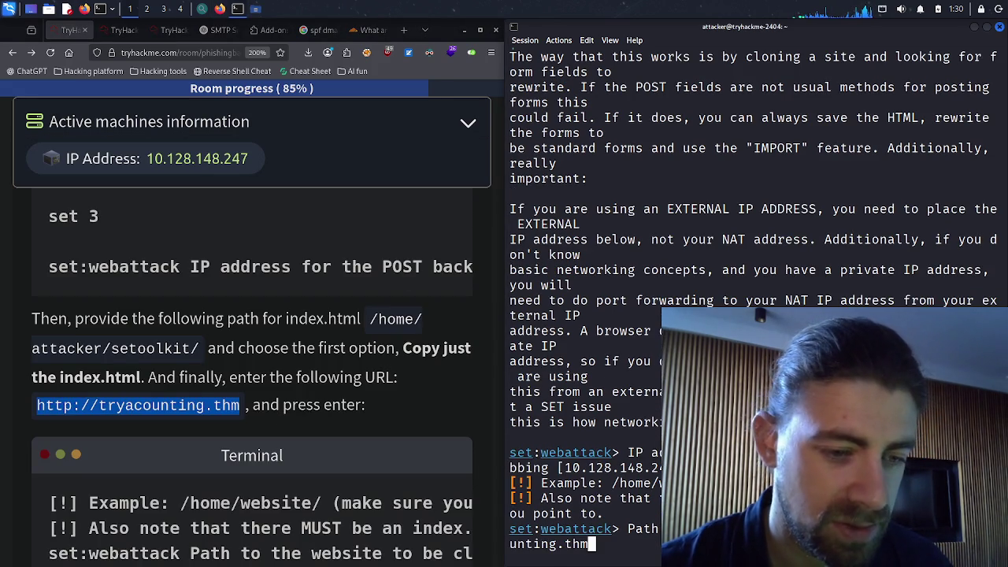
- Submit the tryacounting.thm URL as the website path, then scroll back to review the tutorial
key("Return")
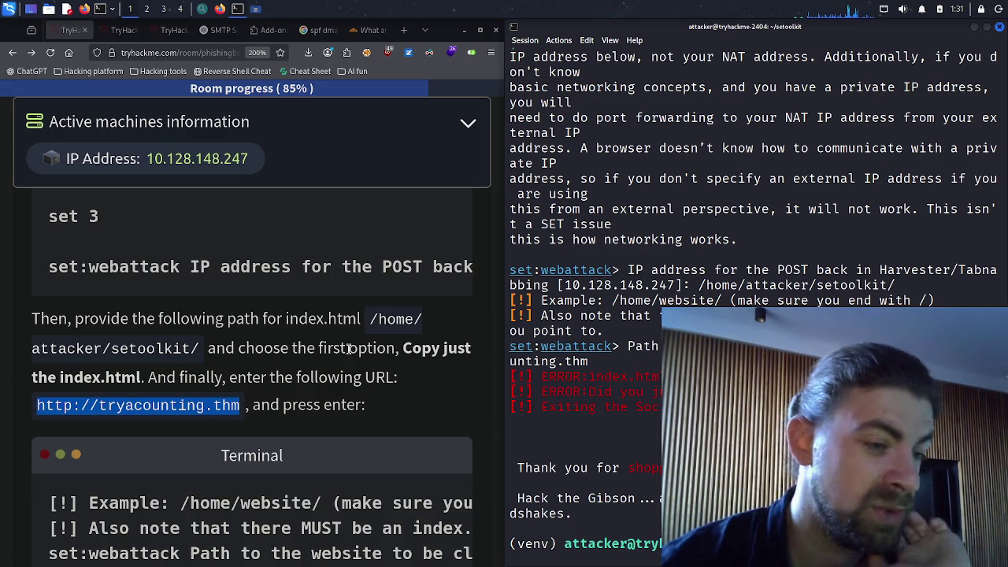
scroll(344, 353, "up", 1)
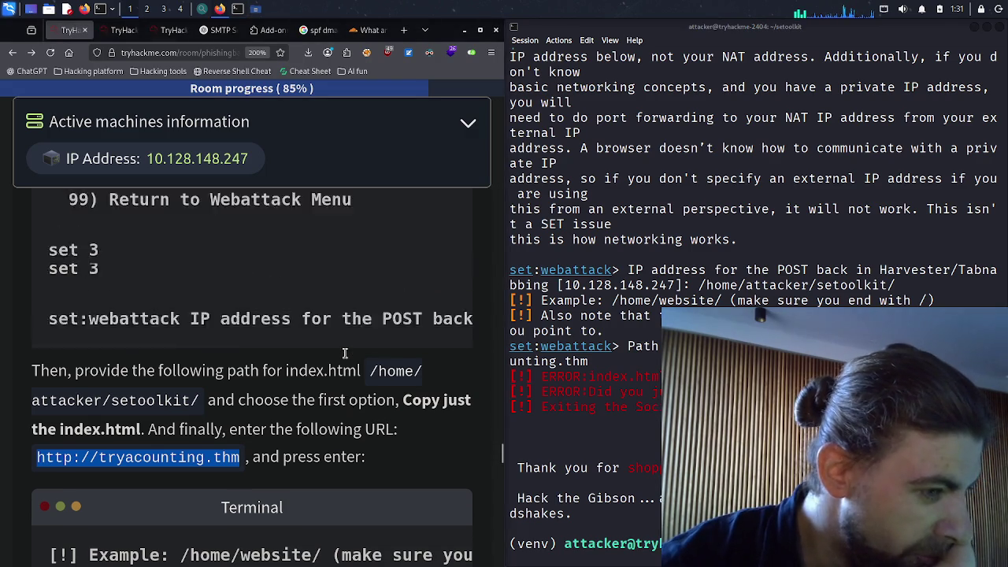
scroll(344, 353, "up", 10)
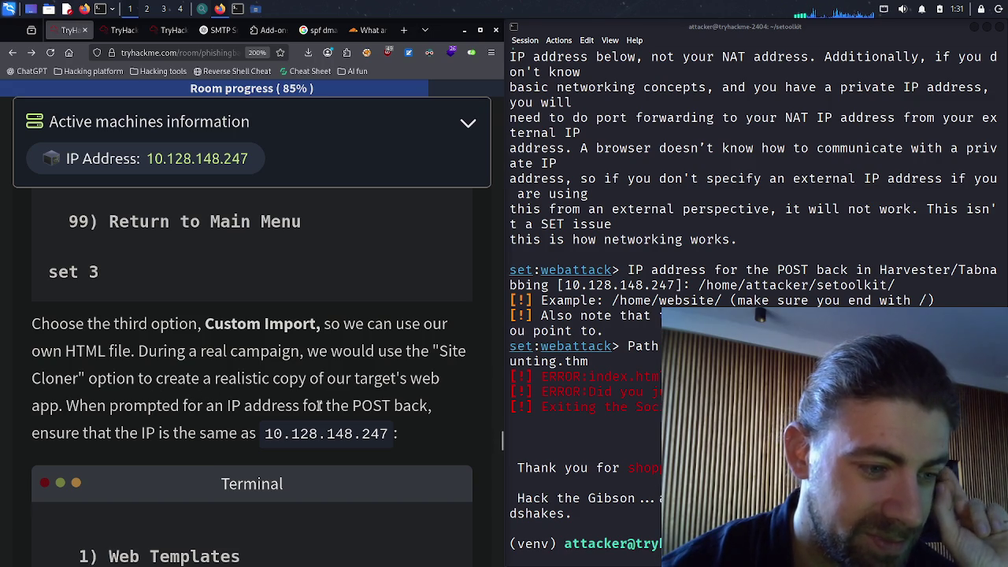
scroll(332, 399, "down", 2)
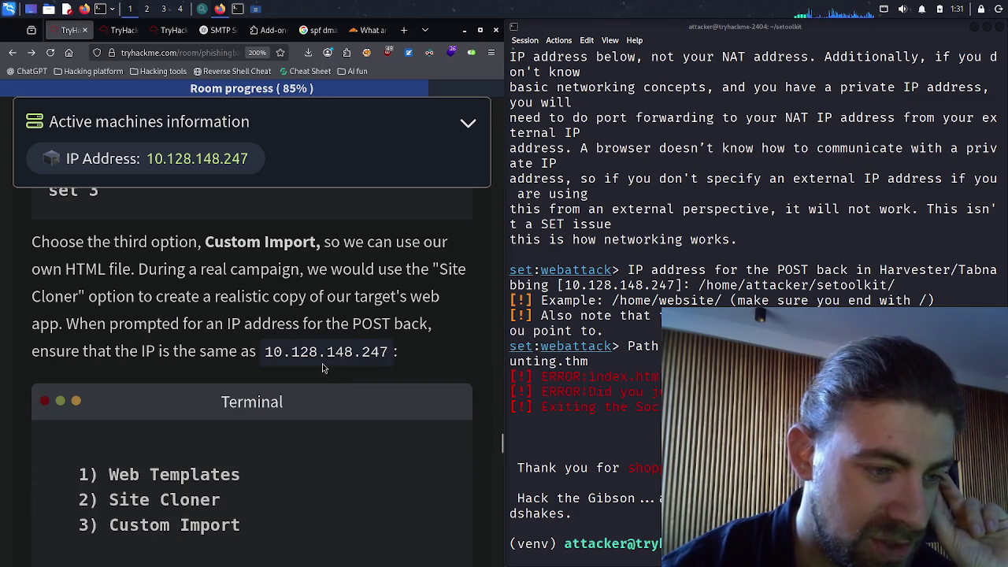
scroll(322, 363, "down", 4)
scroll(290, 382, "down", 2)
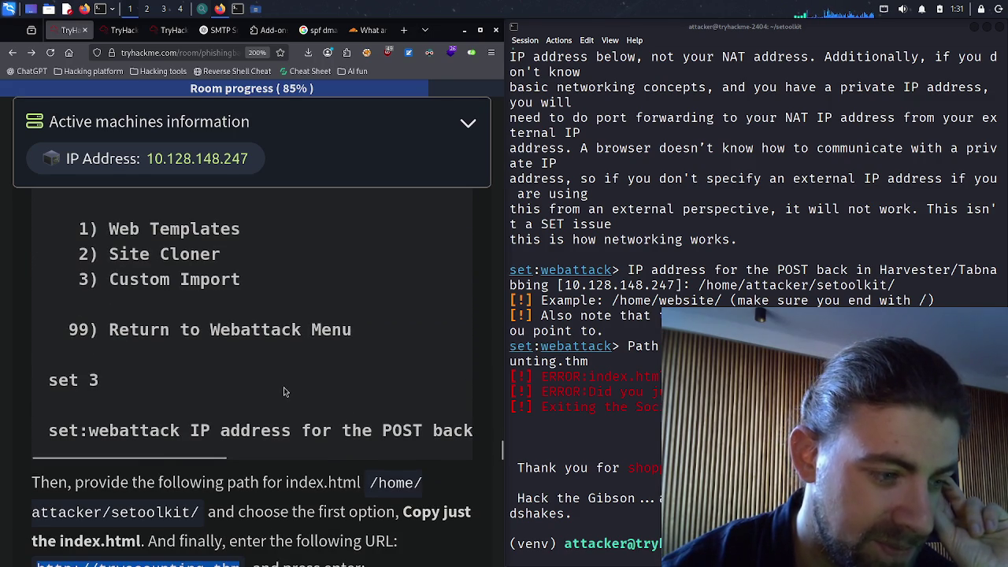
left_click(161, 455)
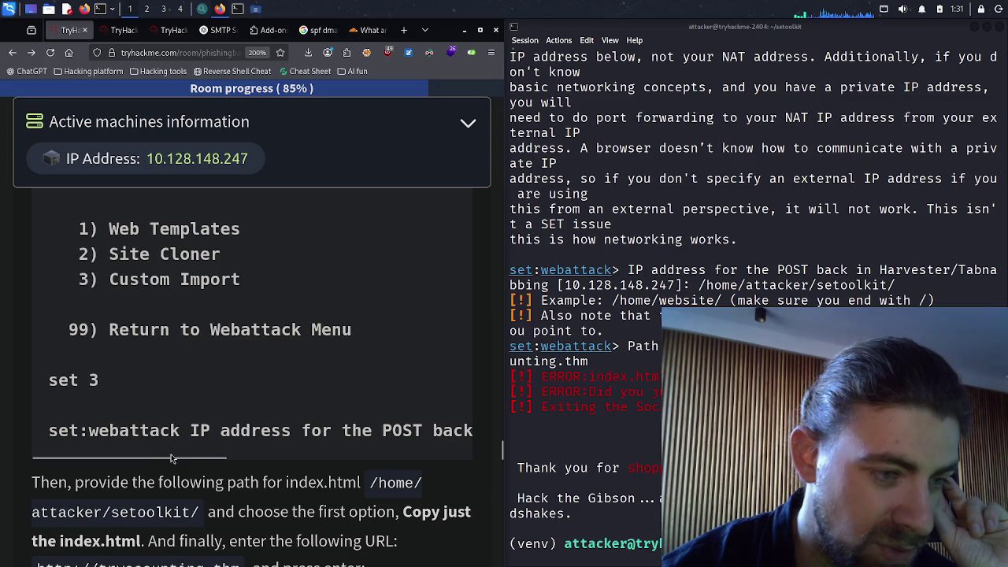
scroll(250, 431, "down", 4)
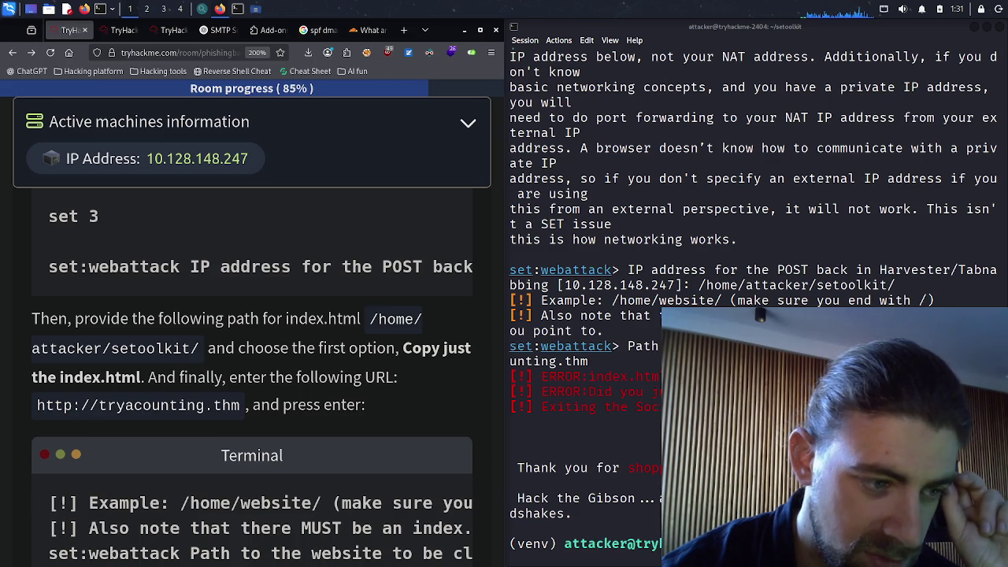
scroll(364, 386, "down", 1)
scroll(365, 386, "down", 3)
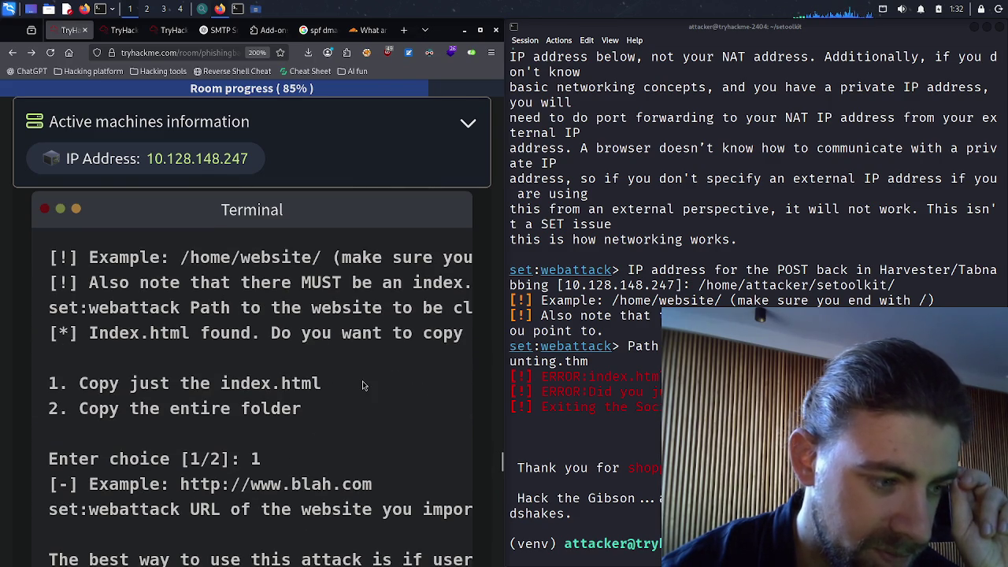
scroll(363, 385, "down", 3)
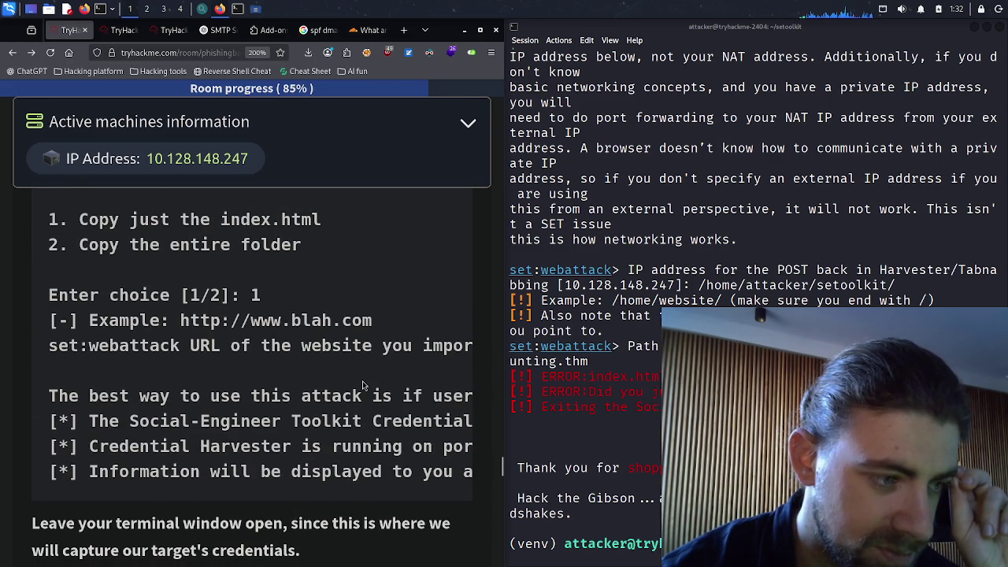
scroll(362, 380, "down", 3)
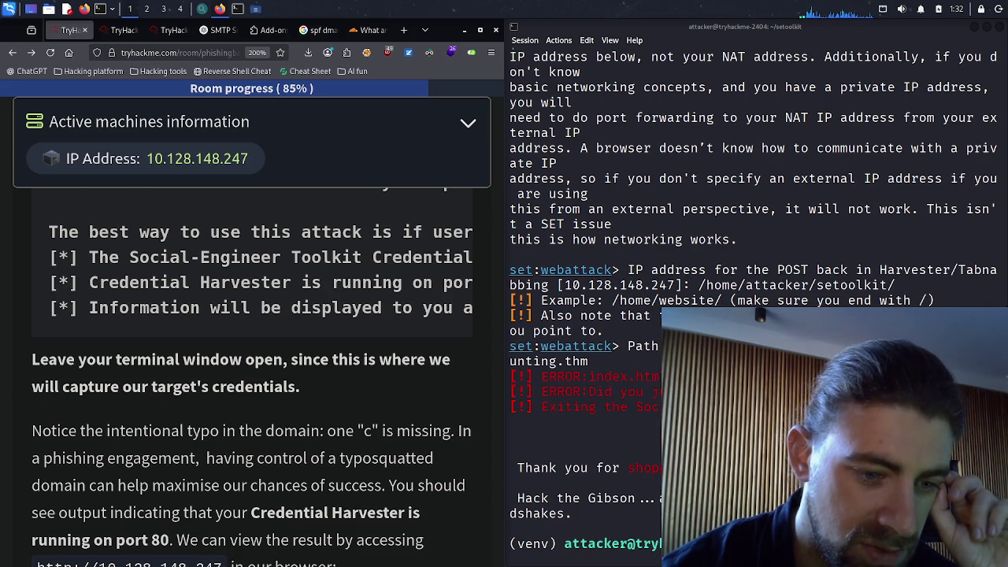
scroll(752, 300, "up", 13)
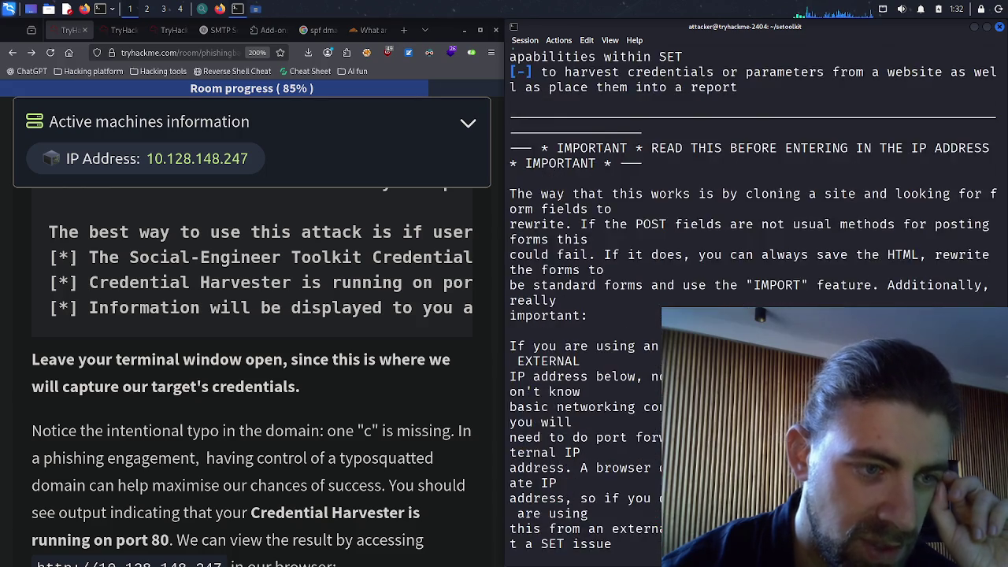
scroll(753, 300, "up", 15)
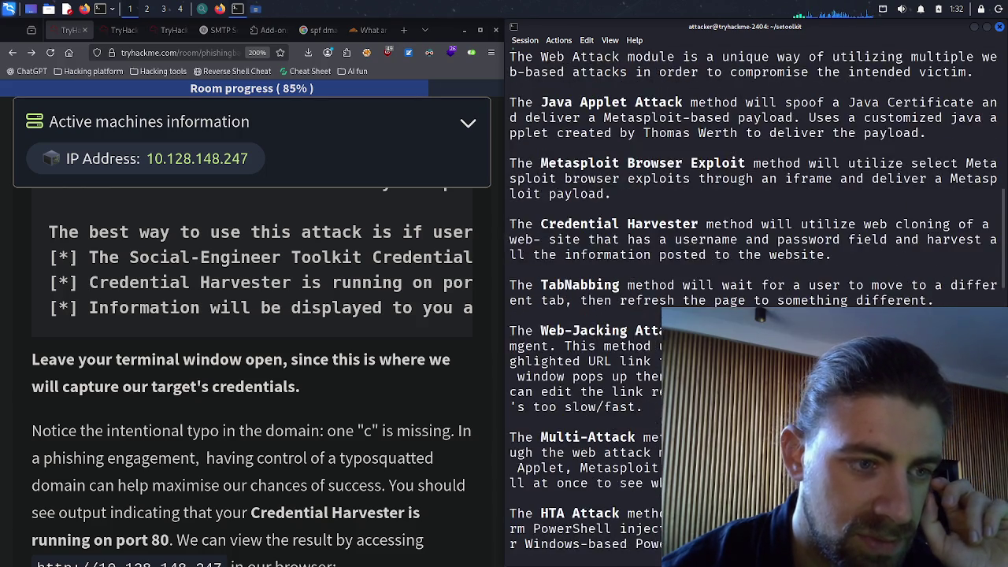
scroll(753, 300, "up", 10)
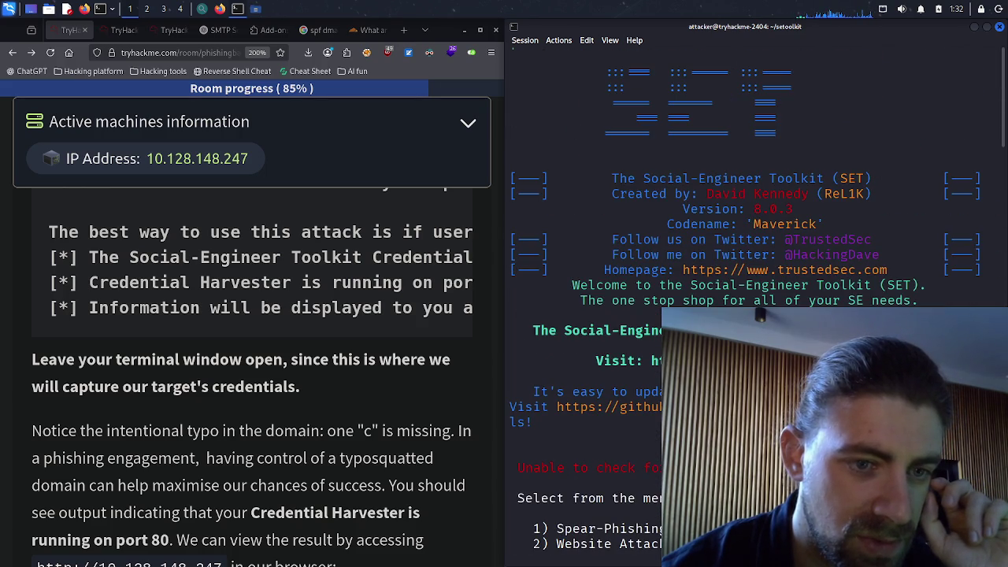
scroll(753, 300, "down", 6)
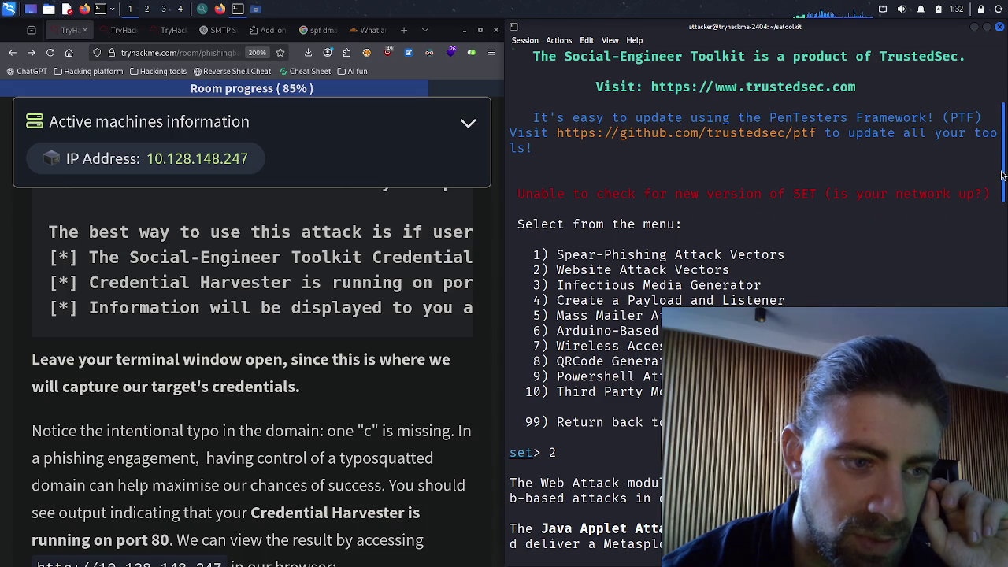
- Run the set command in the remote shell to dump its definitions
left_click_drag(1002, 175, 1003, 525)
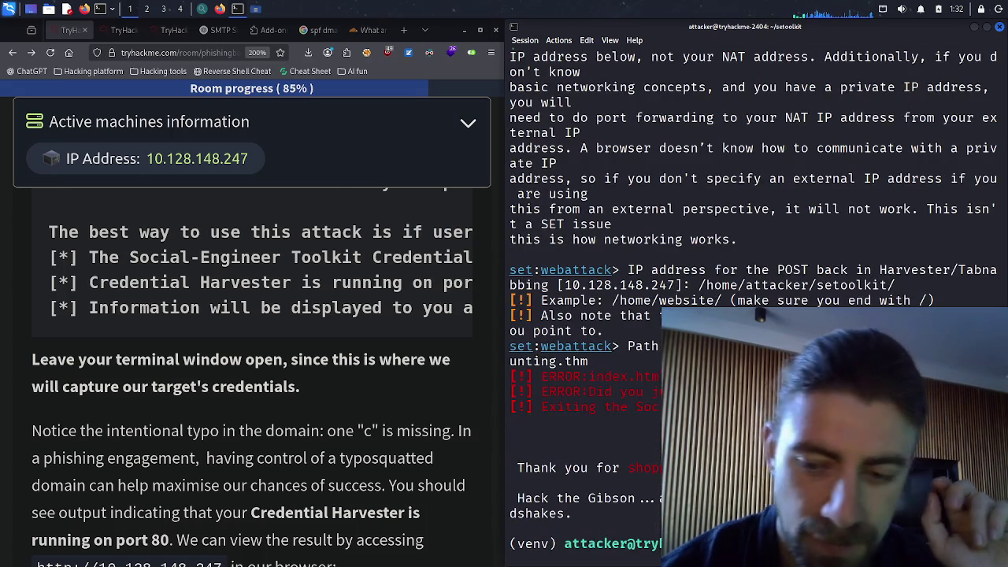
type("set")
key("Return")
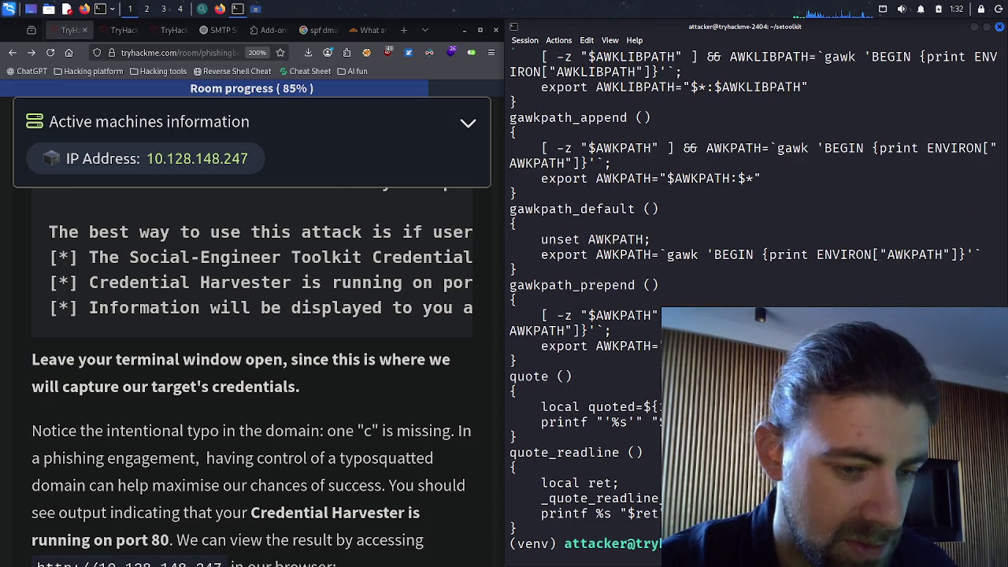
key("Return")
key("Return")
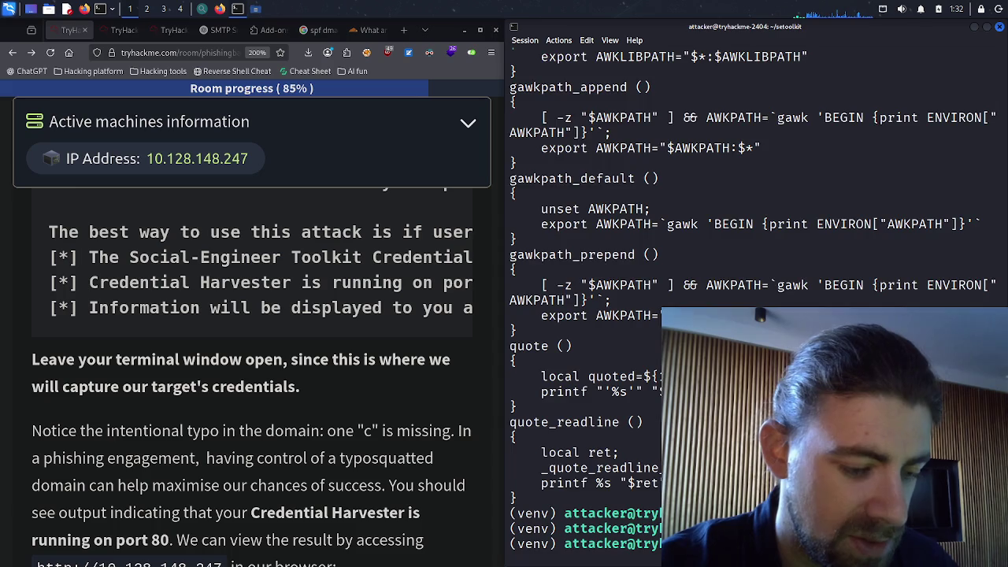
- Log out with Ctrl+D and reconnect over SSH to 10.128.148.247 with the account password
key("ctrl+d")
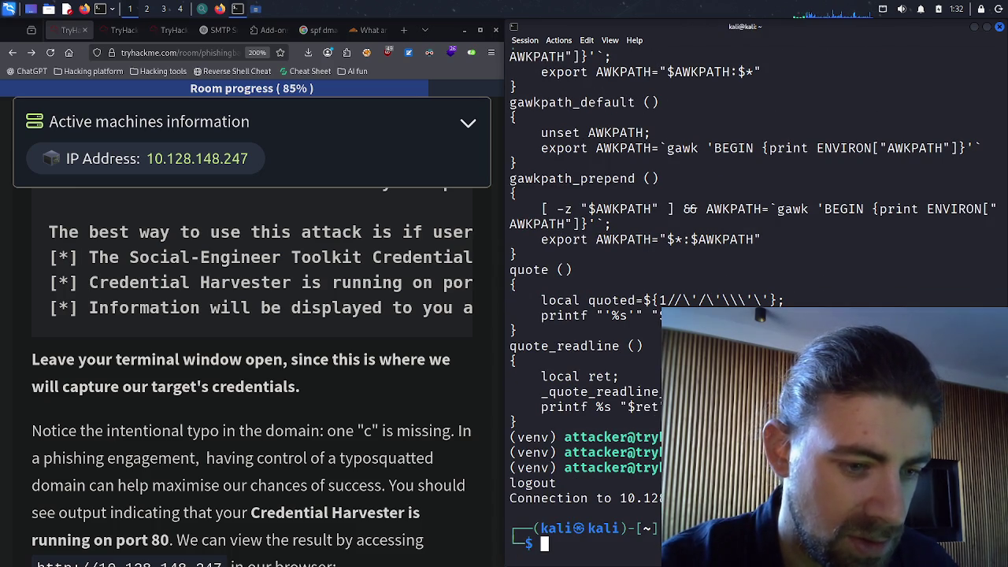
key("Up")
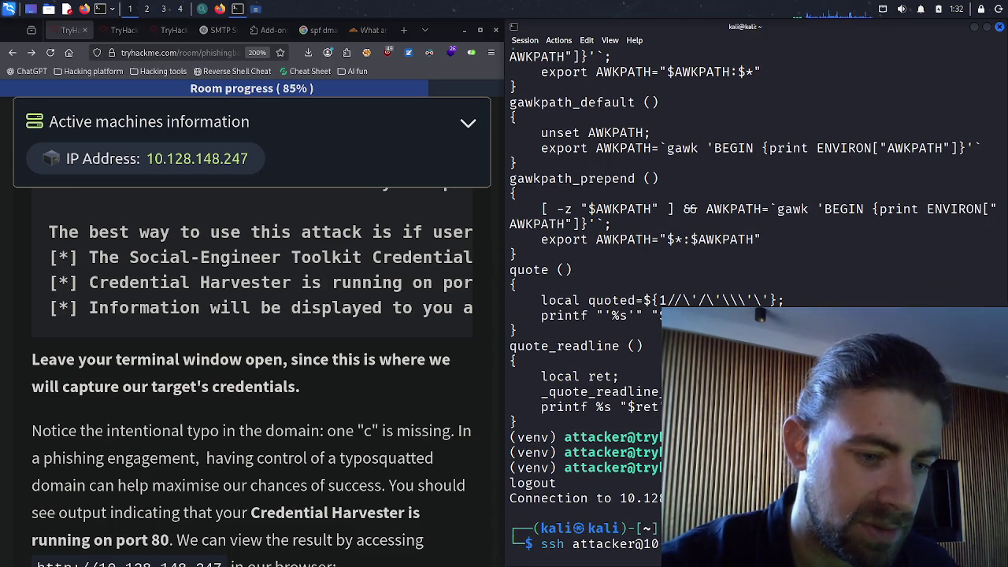
key("Return")
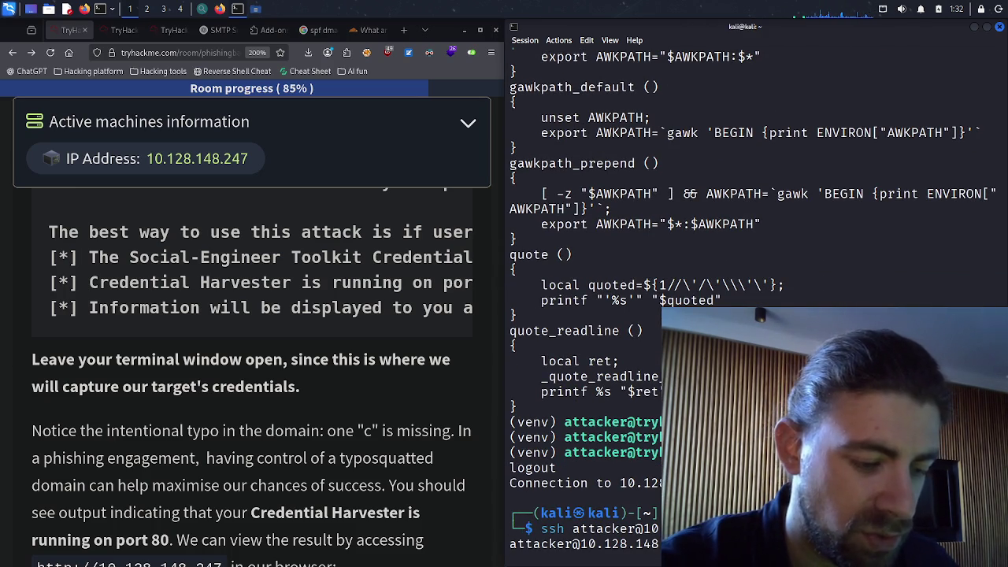
key("Return")
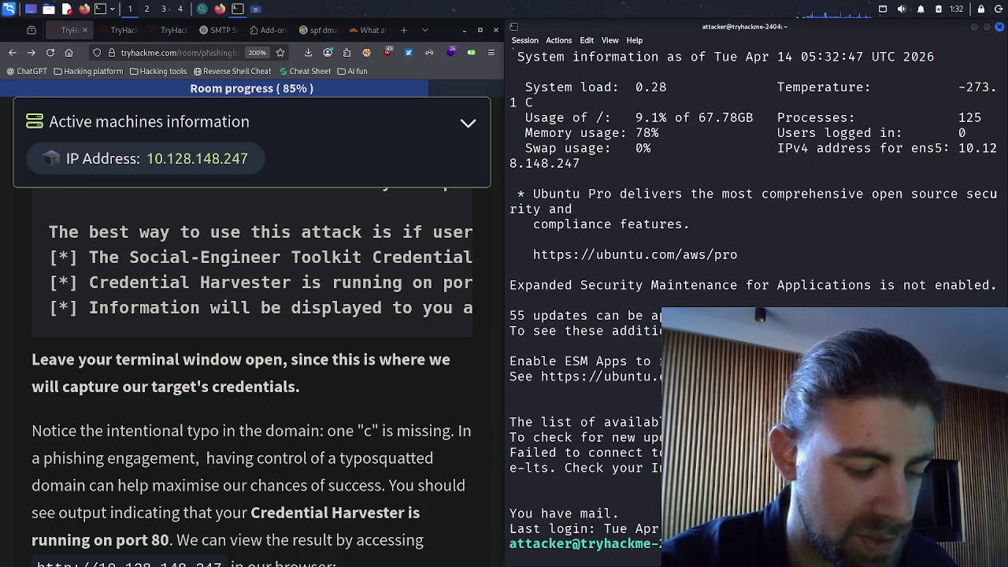
- Run set in the new SSH session to print the bash function definitions
key("Return")
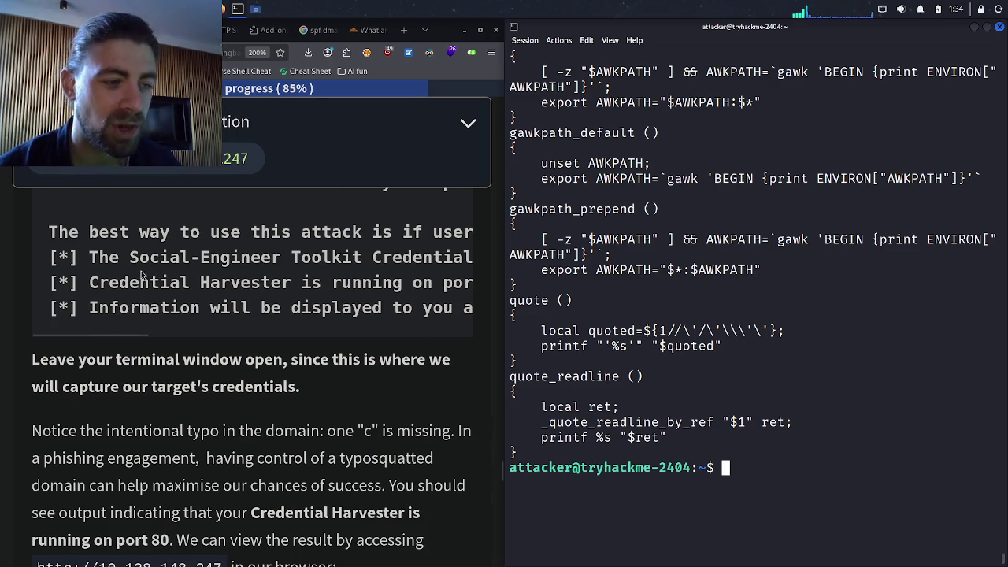
- Scroll the room page to the SET steps and rerun the set command in the terminal
mouse_move(120, 333)
left_mouse_down()
mouse_move(145, 334)
mouse_move(98, 334)
left_mouse_up()
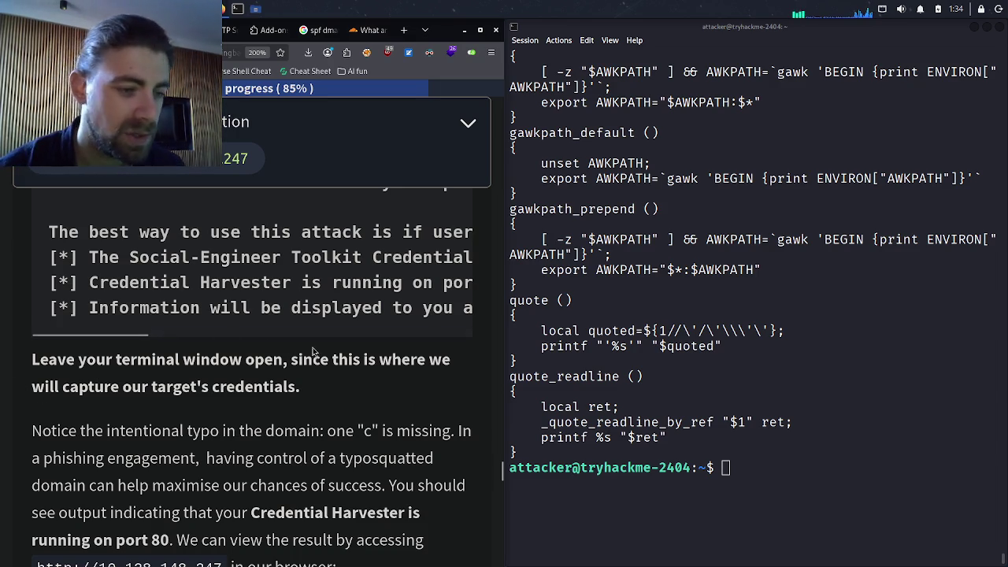
scroll(276, 361, "up", 10)
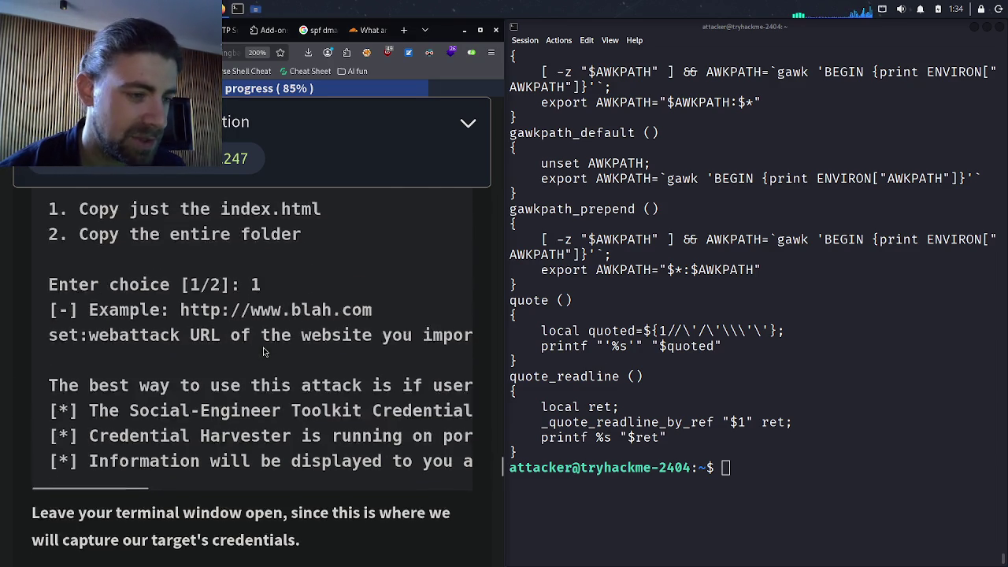
scroll(277, 340, "up", 10)
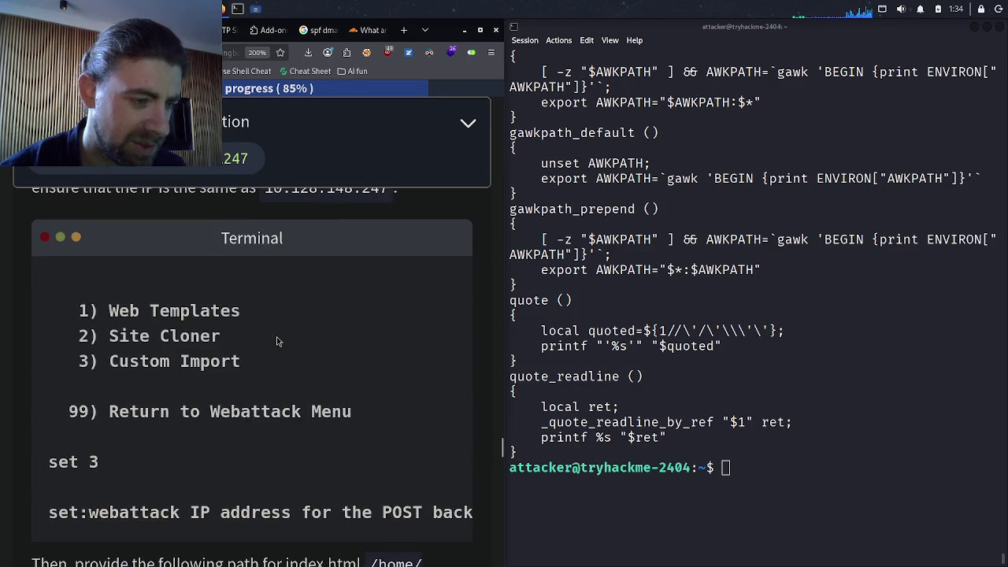
scroll(277, 340, "up", 1)
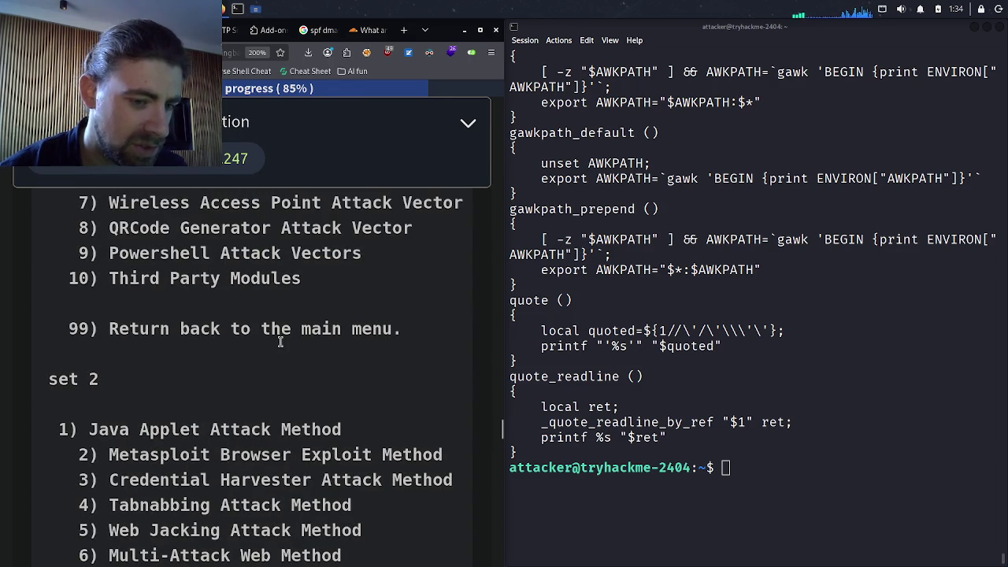
left_click(735, 468)
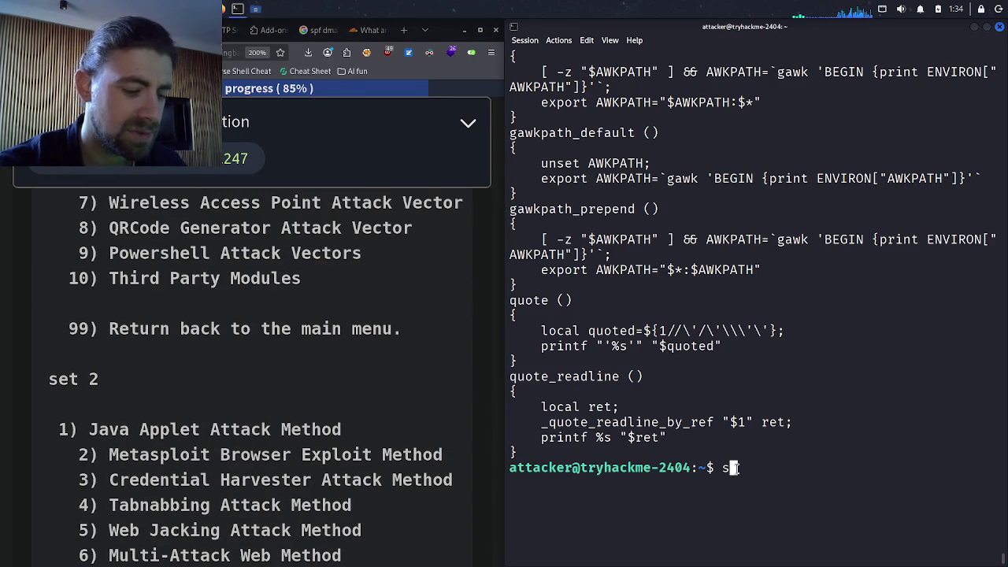
key("Up")
key("Return")
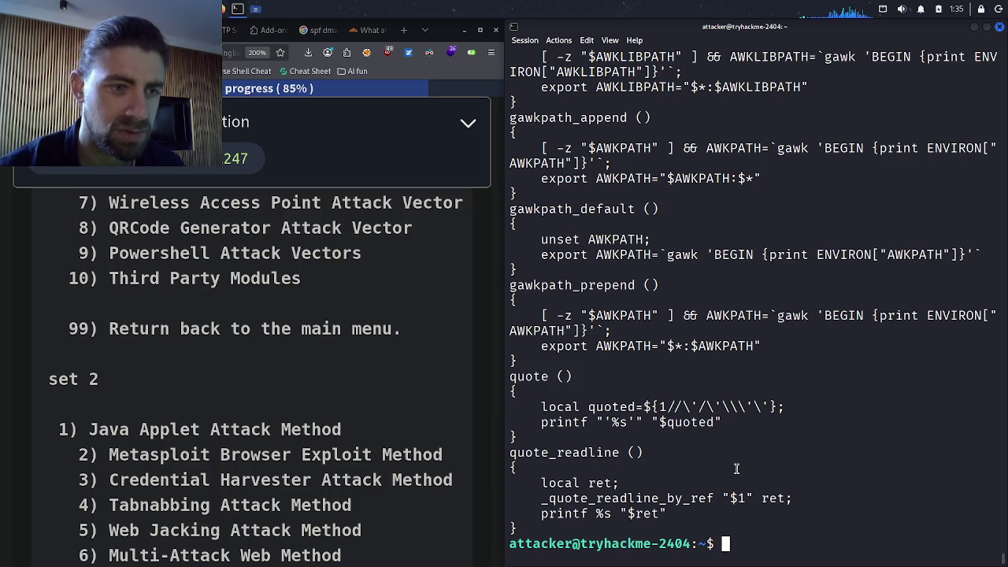
- Launch the Social-Engineer Toolkit with SET, bringing up its 8.0.3 'Maverick' welcome banner
scroll(914, 331, "up", 10)
scroll(914, 331, "up", 15)
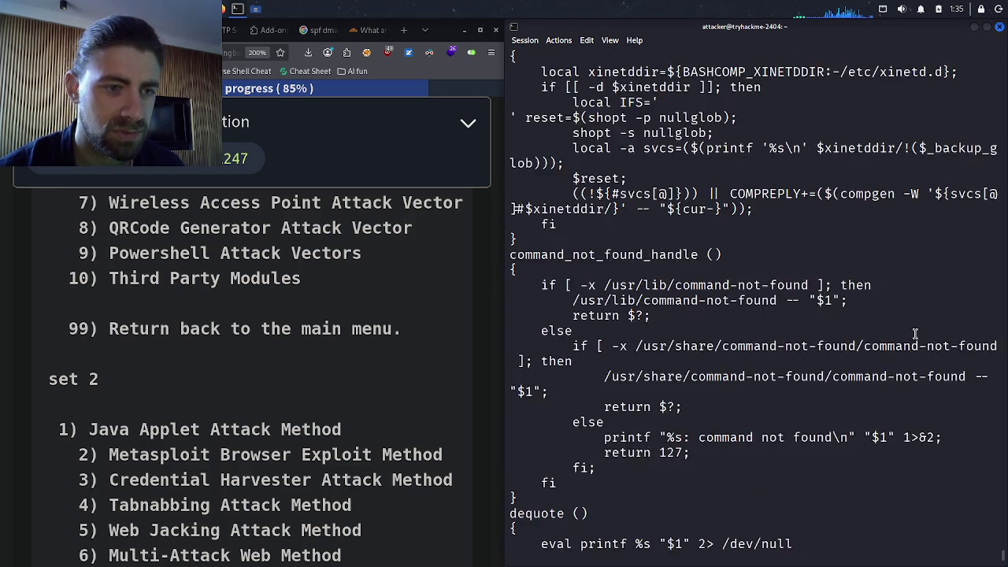
scroll(914, 331, "up", 18)
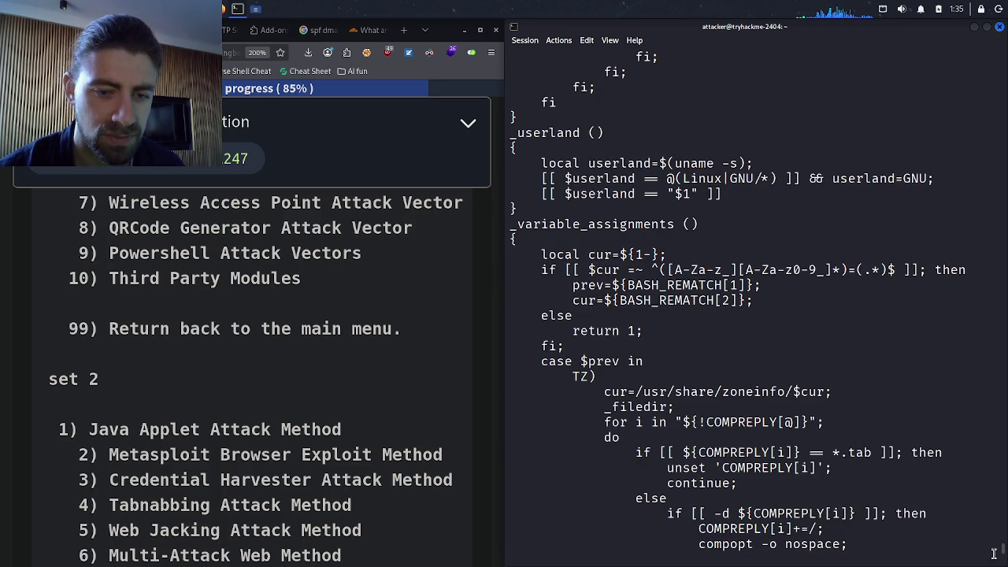
scroll(841, 470, "up", 3)
scroll(841, 470, "up", 15)
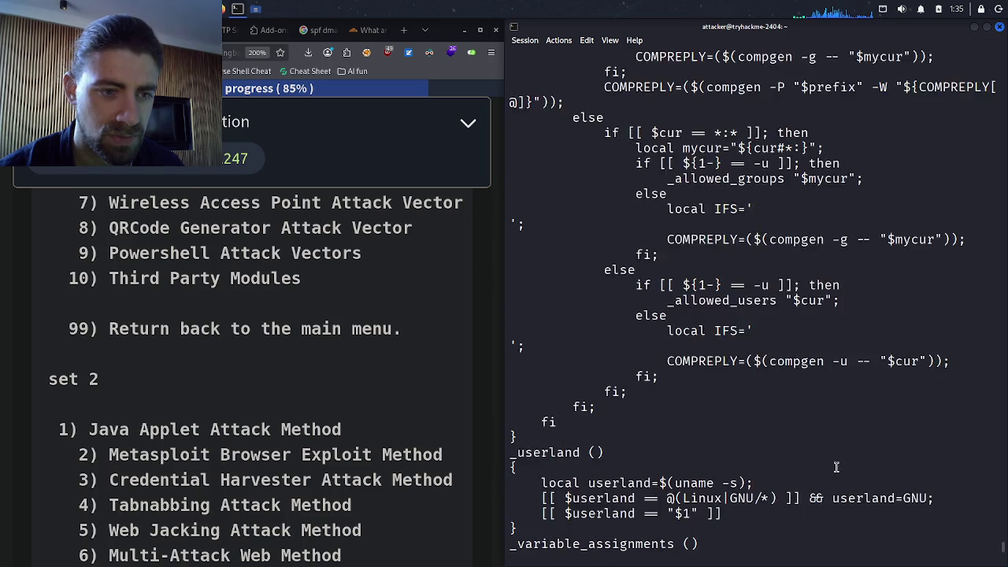
scroll(831, 460, "up", 6)
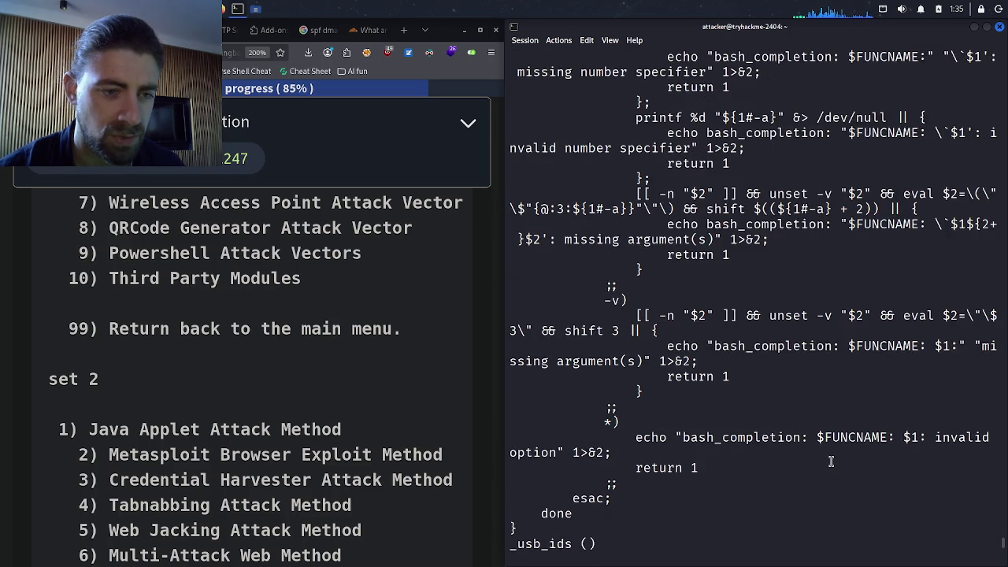
scroll(831, 461, "up", 14)
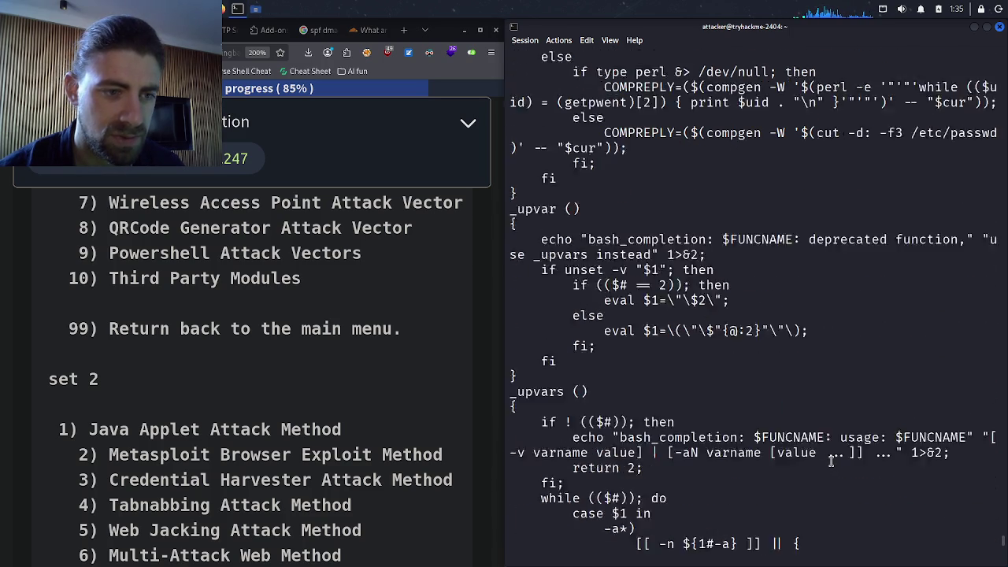
type("SET")
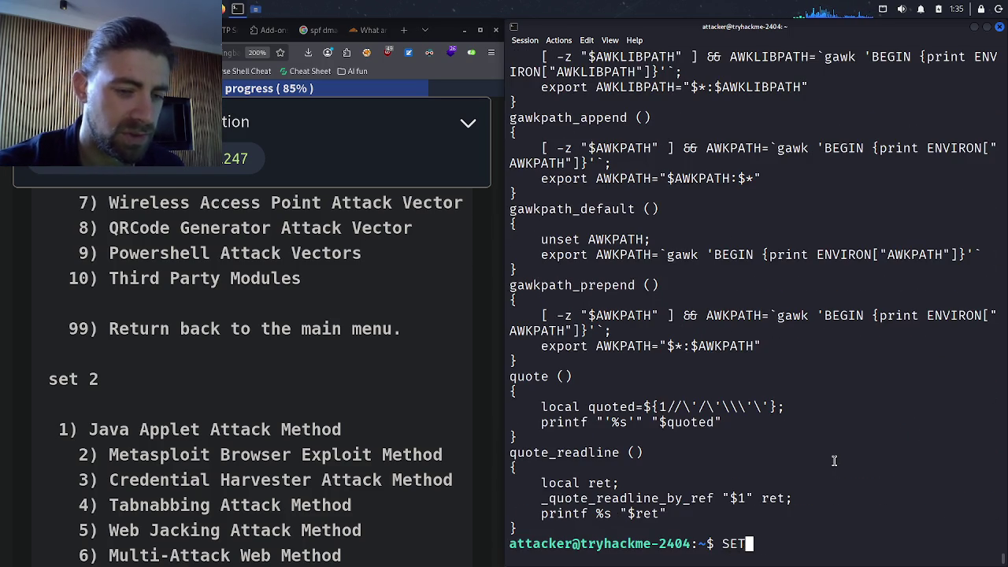
key("Return")
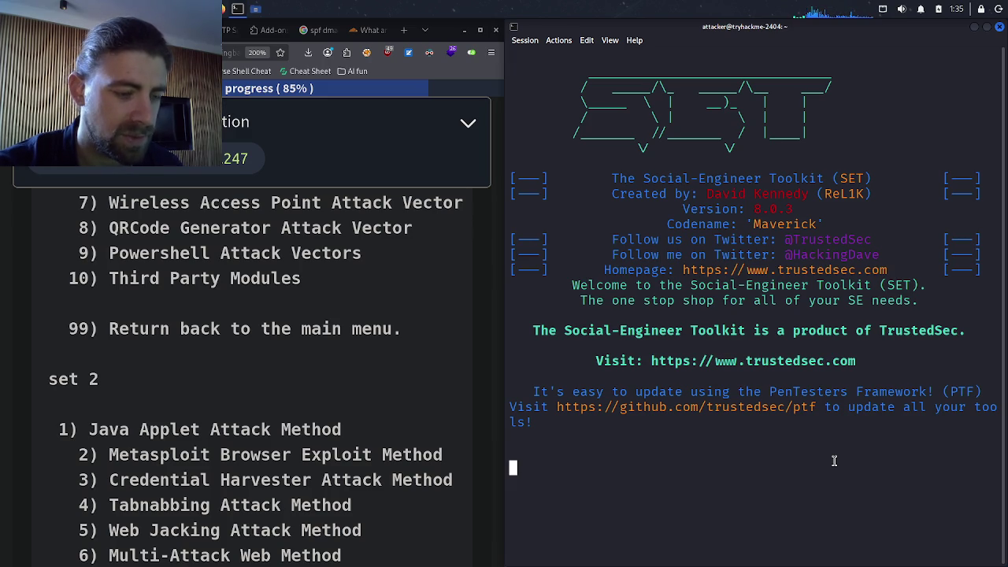
- Enter 1 at the set> prompt to select Social-Engineering Attacks
scroll(163, 338, "up", 5)
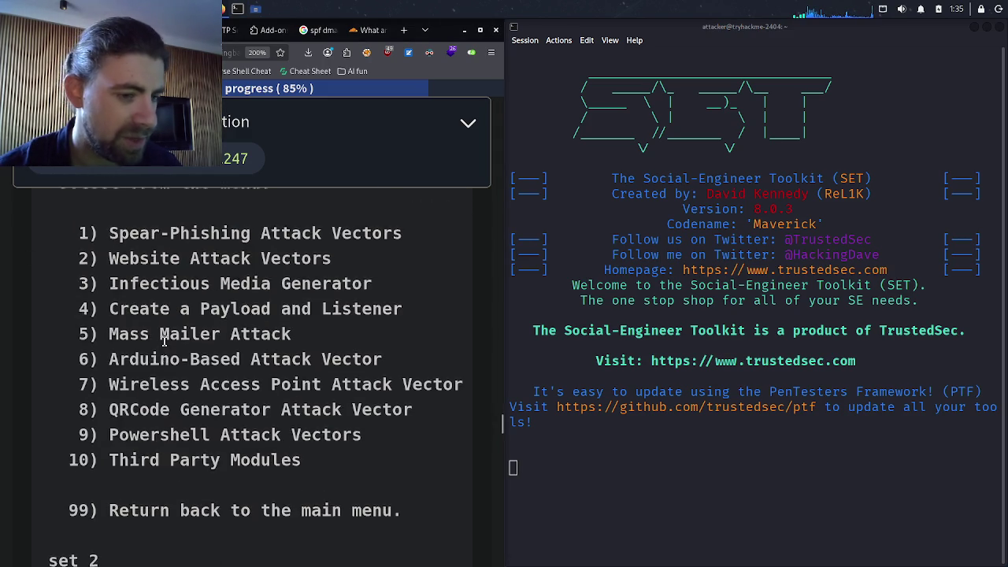
scroll(163, 339, "up", 1)
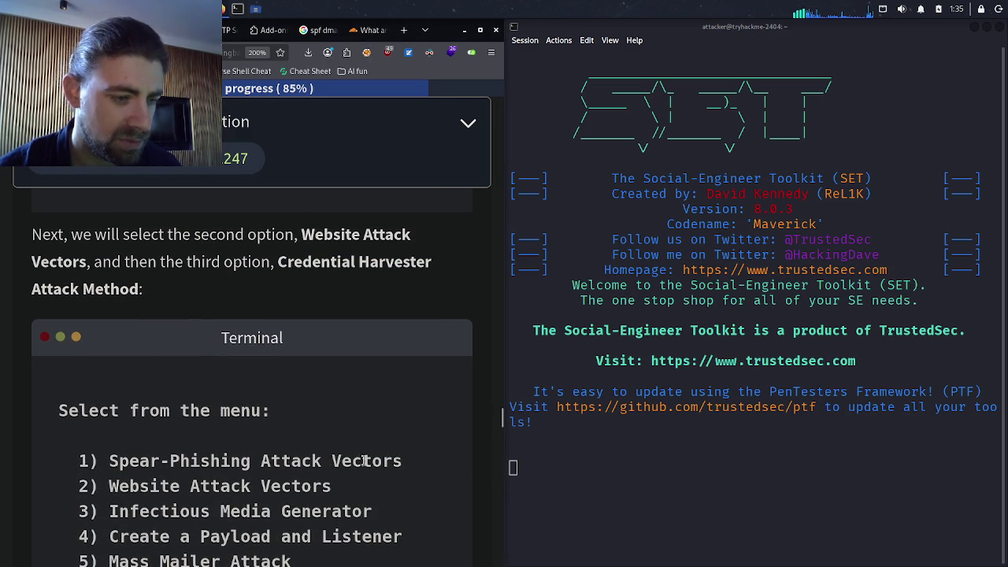
scroll(278, 429, "down", 1)
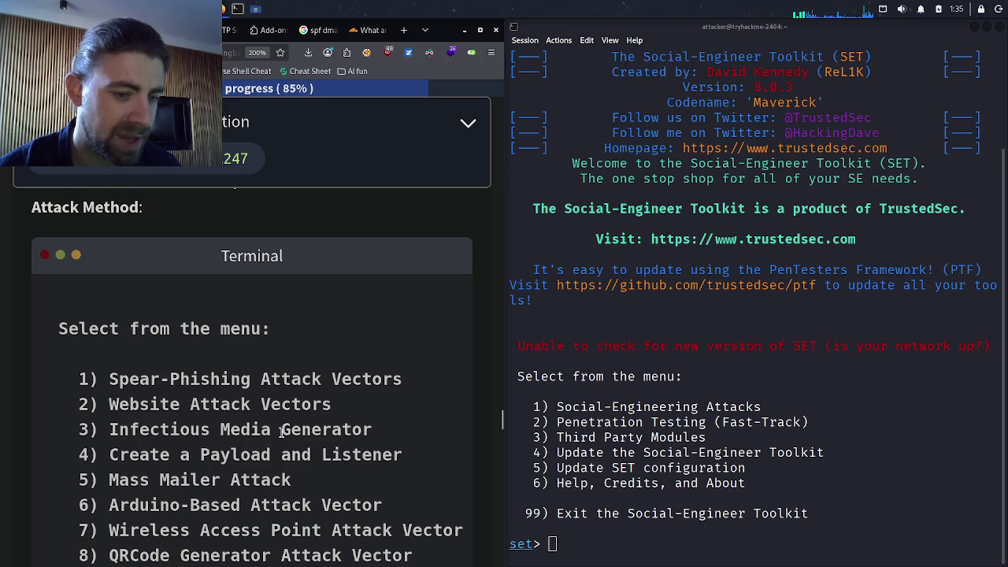
scroll(402, 382, "down", 1)
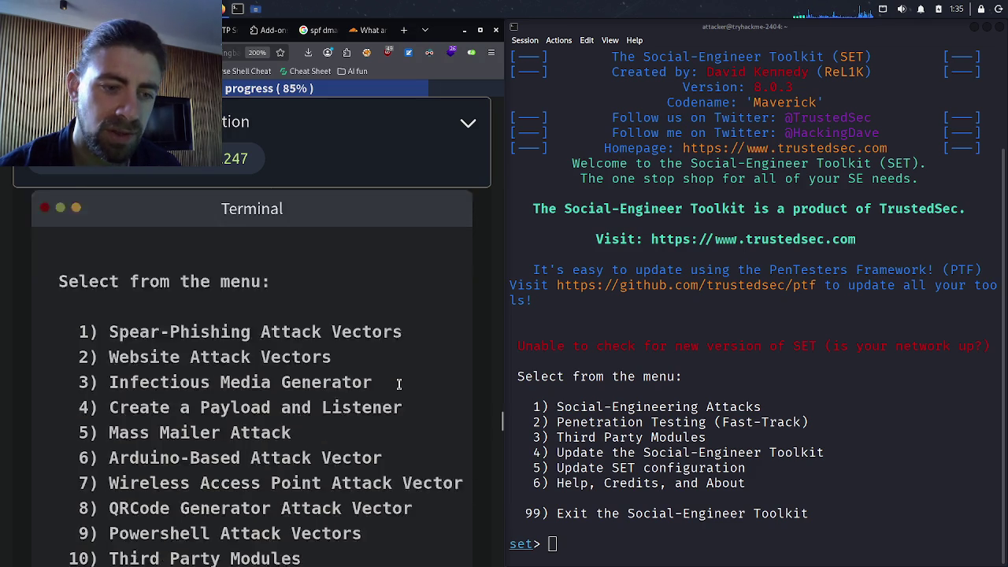
scroll(400, 384, "down", 2)
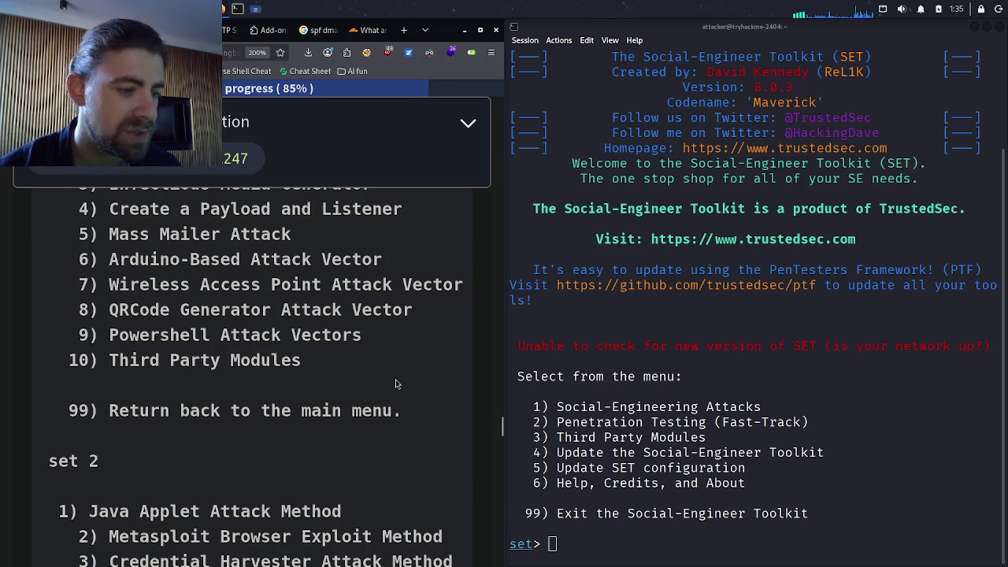
scroll(398, 383, "up", 2)
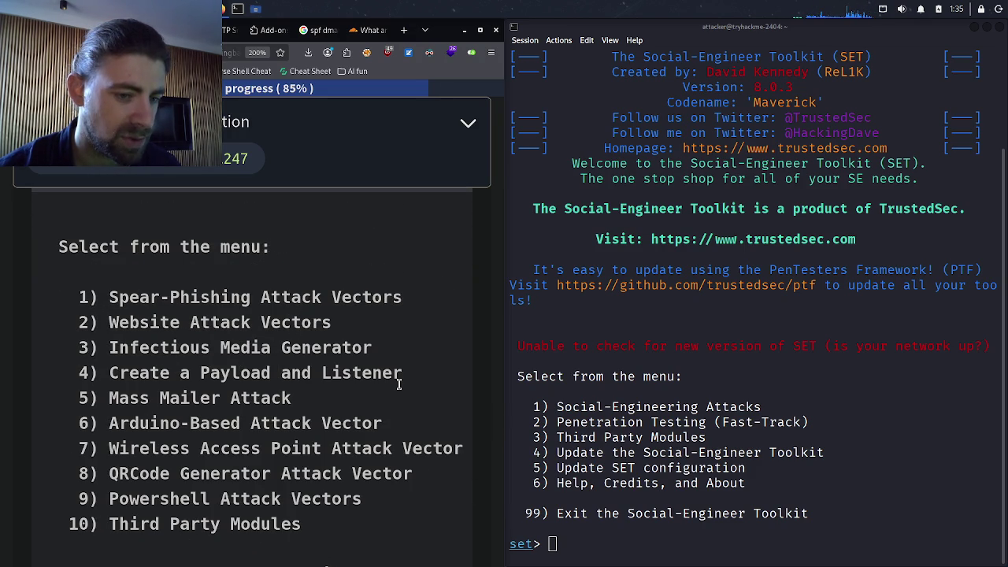
scroll(399, 384, "up", 4)
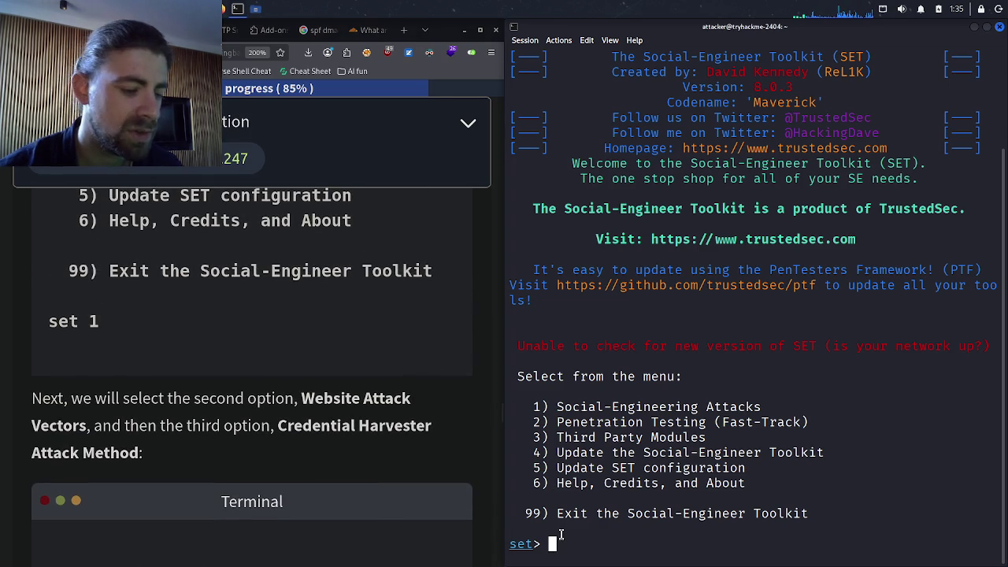
type("1")
key("Return")
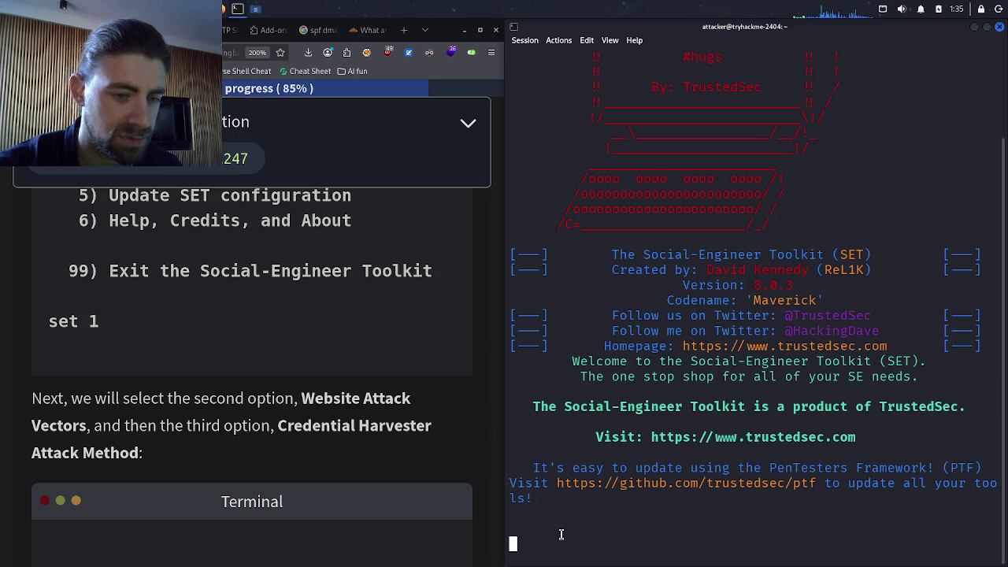
- Clear the stray 'set 1' input and choose option 2, Website Attack Vectors
key("Down")
key("Up")
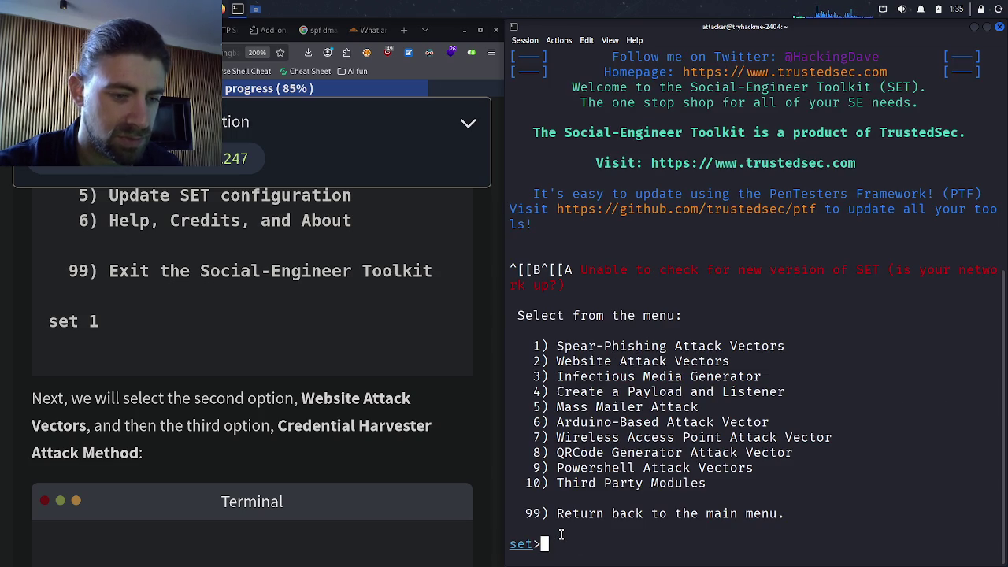
key("BackSpace")
key("BackSpace")
key("BackSpace")
key("BackSpace")
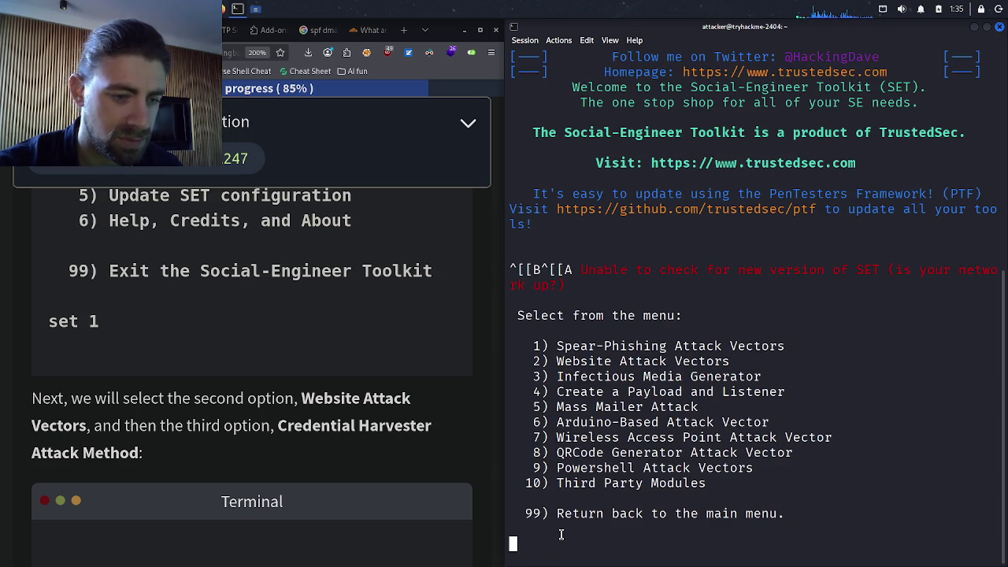
type("set 1")
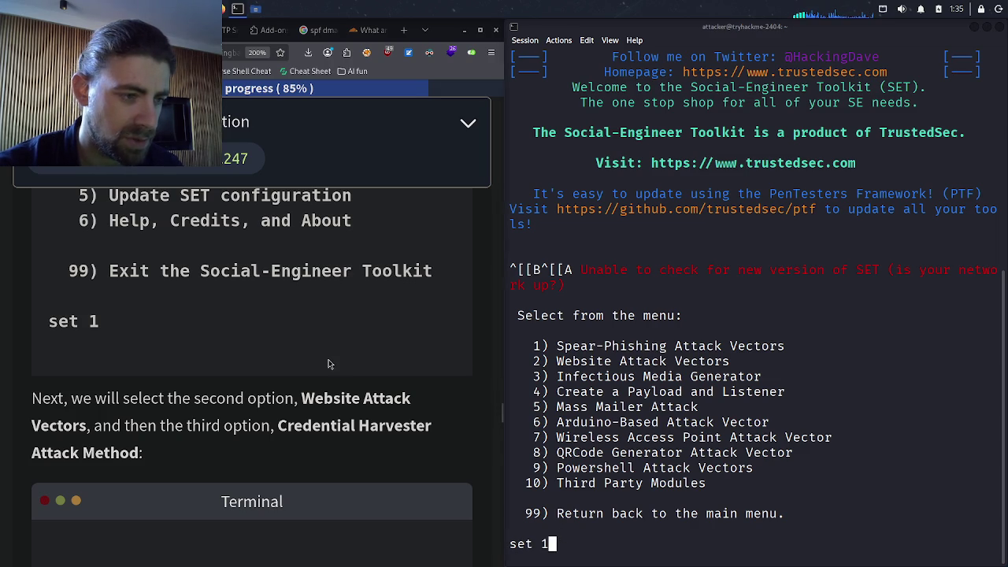
scroll(328, 362, "up", 4)
scroll(329, 363, "up", 1)
scroll(328, 363, "down", 1)
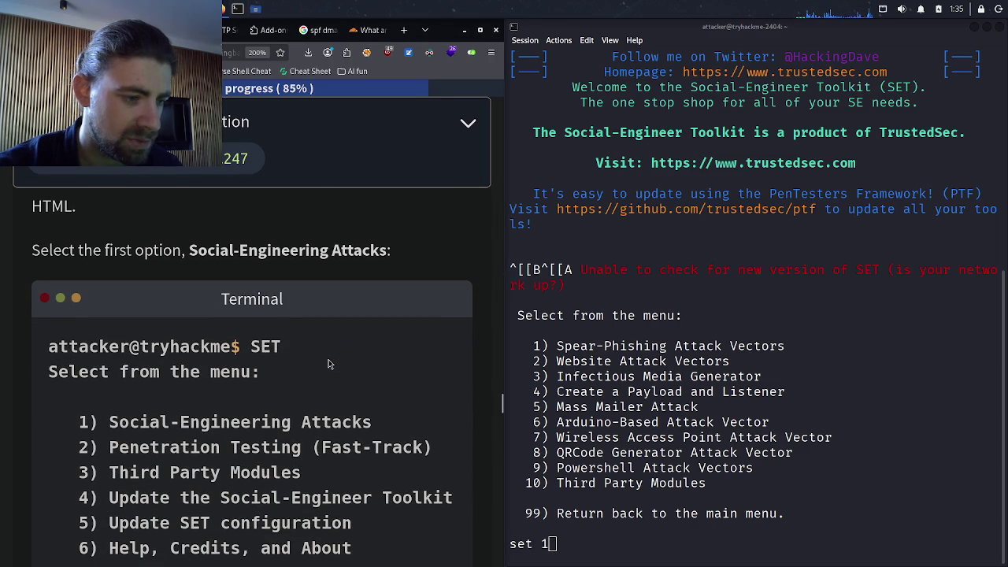
scroll(329, 359, "down", 5)
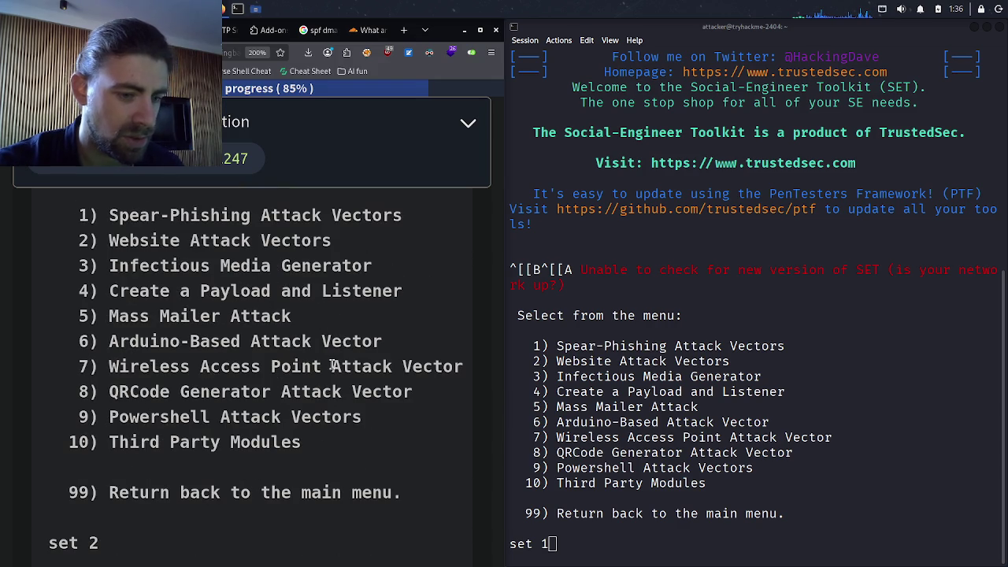
left_click(568, 550)
key("BackSpace")
key("BackSpace")
key("BackSpace")
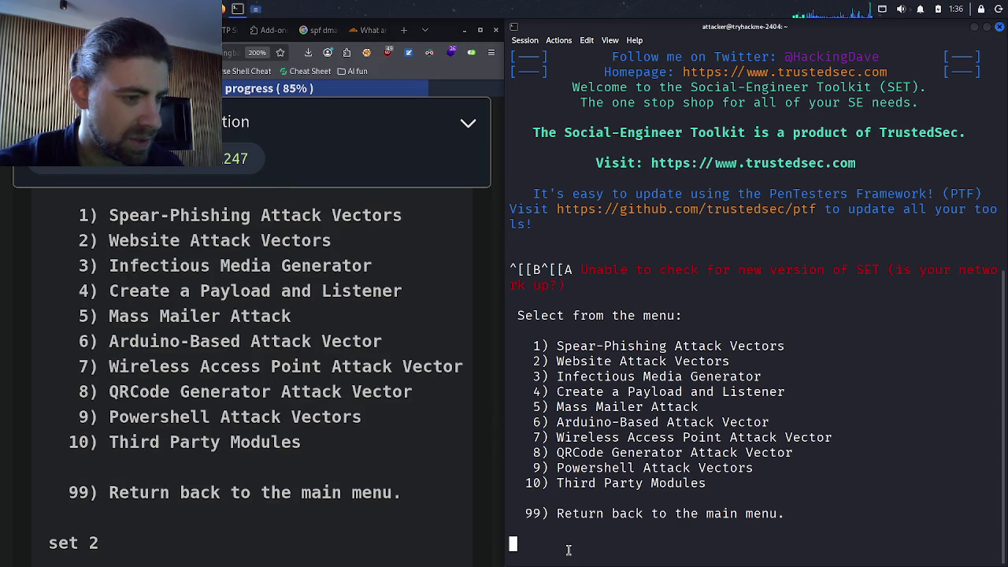
type("2")
key("Return")
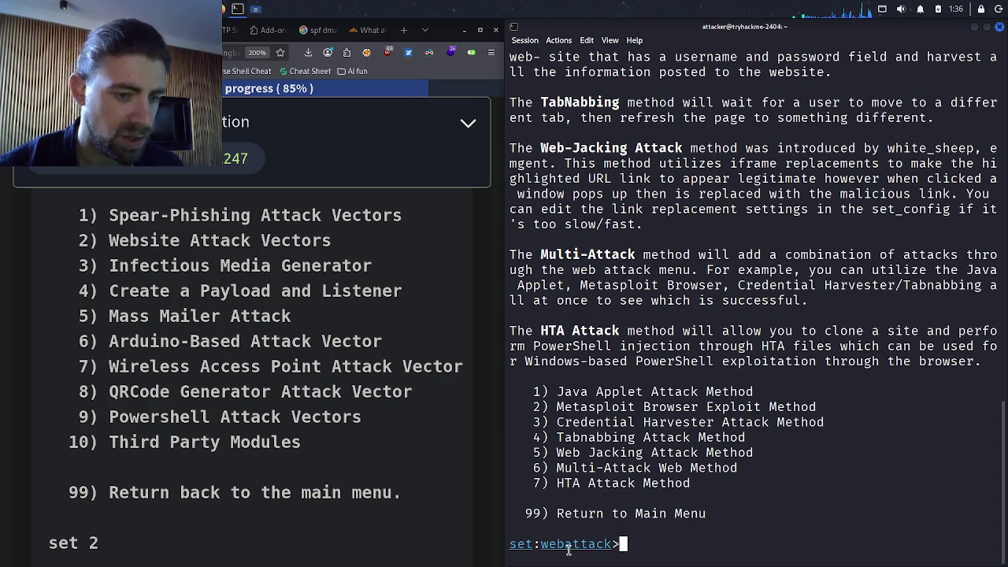
- Check the tutorial, then enter 3 for the Credential Harvester Attack Method
left_click(214, 393)
scroll(215, 394, "down", 5)
scroll(217, 394, "up", 1)
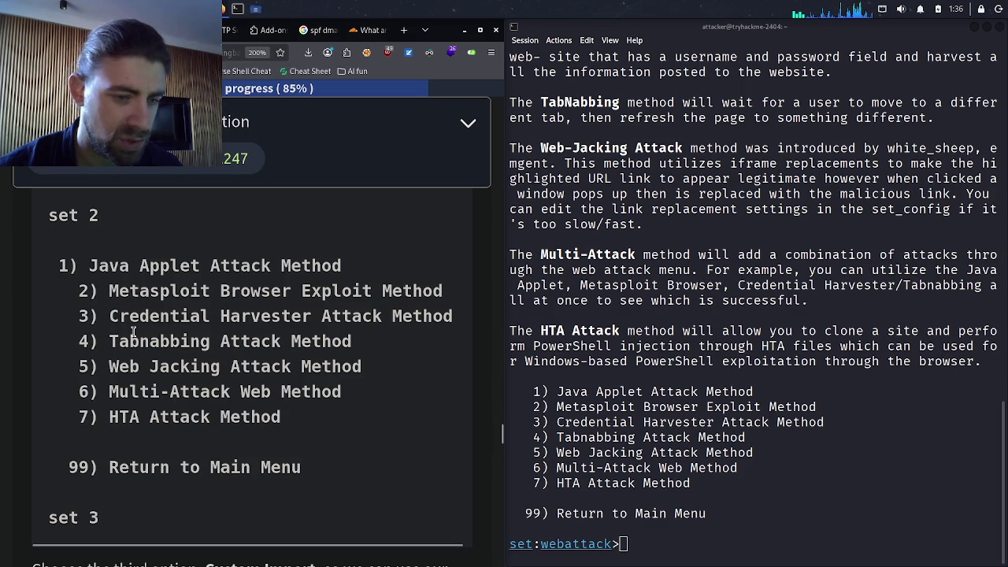
left_click(625, 544)
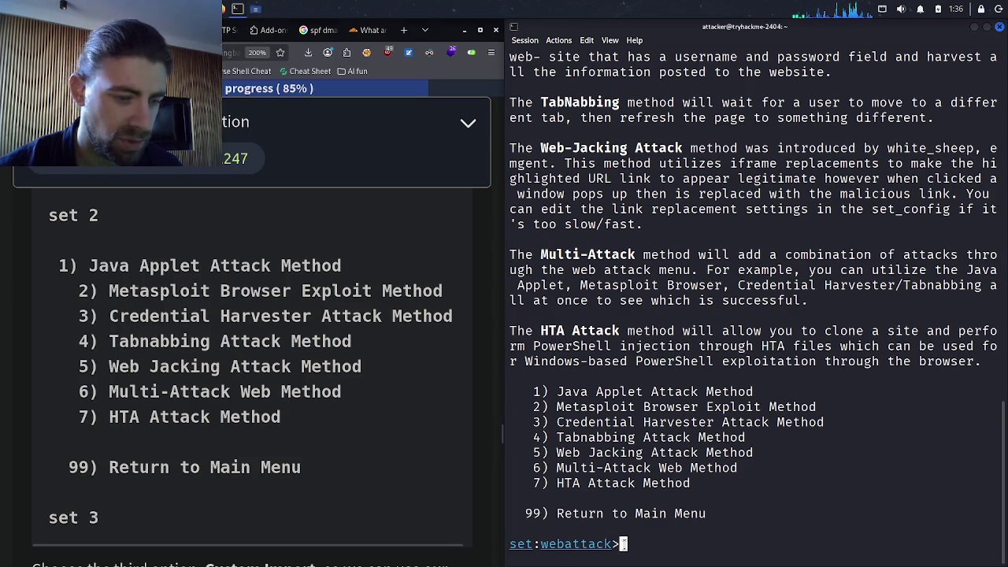
type("3")
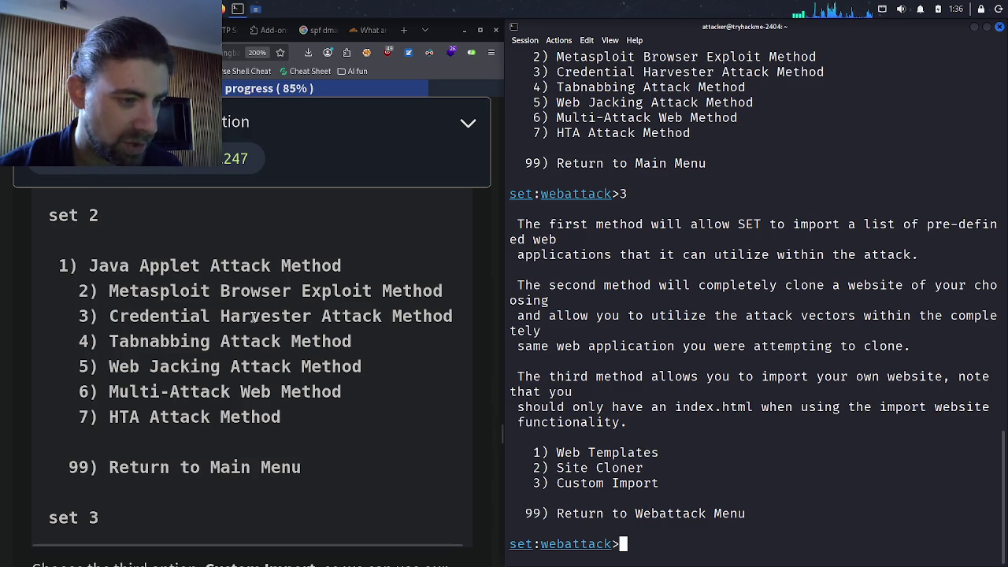
scroll(382, 318, "down", 8)
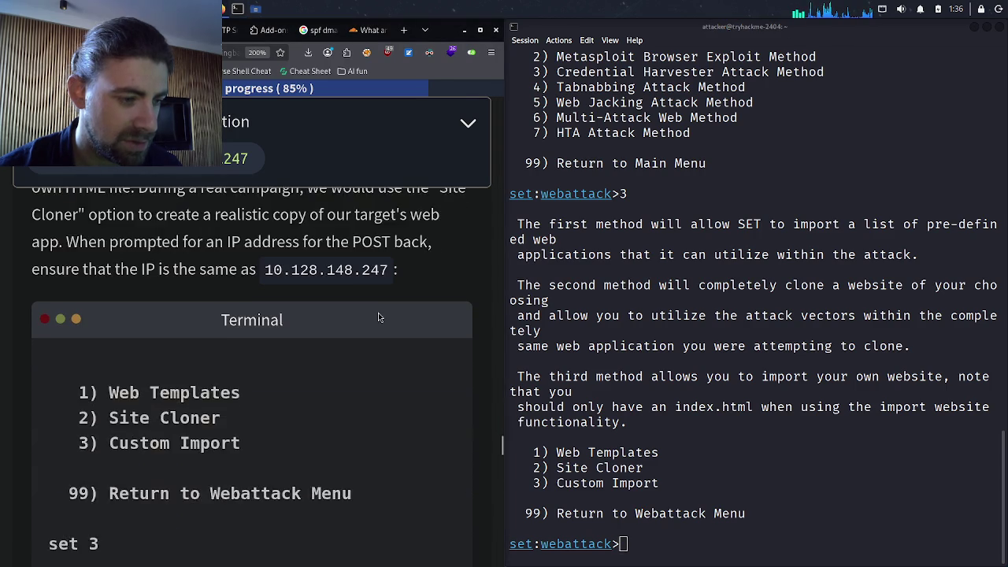
scroll(371, 307, "down", 2)
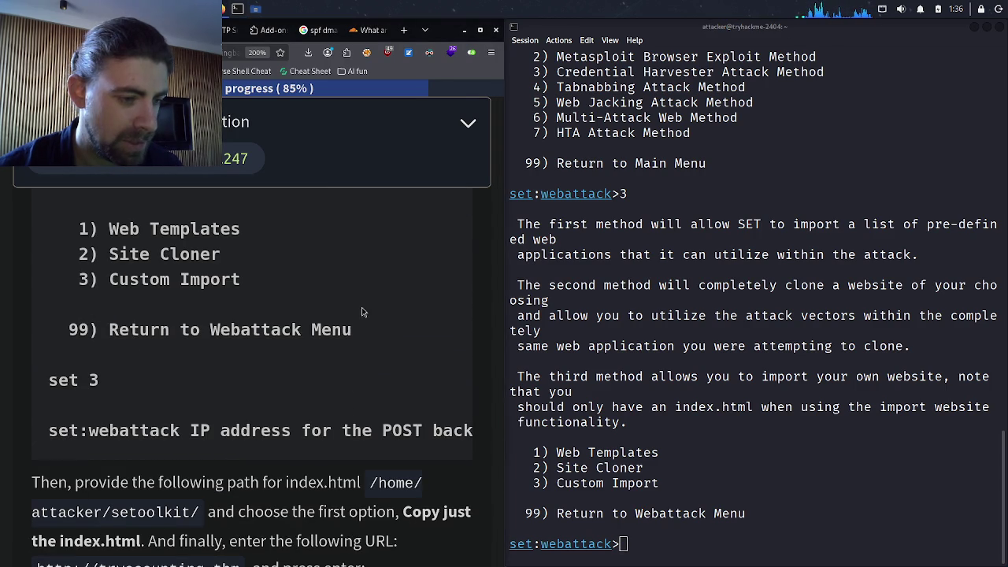
mouse_move(204, 458)
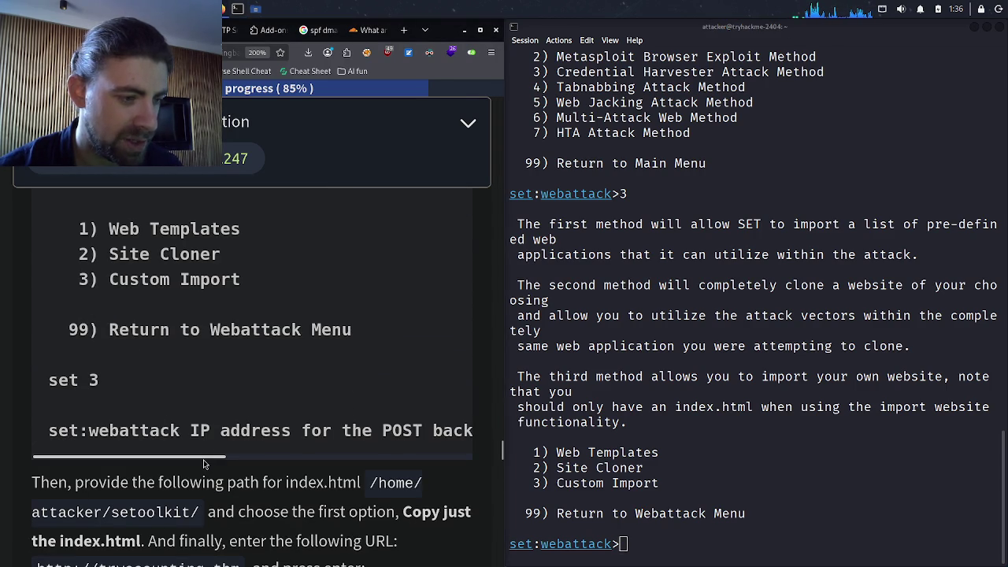
scroll(225, 408, "up", 1)
scroll(229, 411, "down", 1)
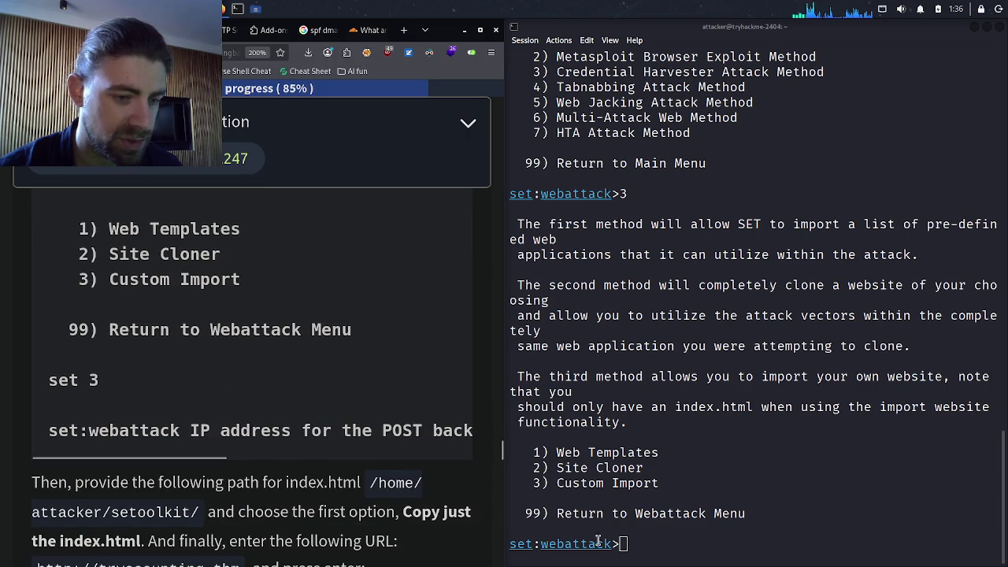
left_click(632, 553)
- Choose option 3, Custom Import, and read the IMPORTANT notice above the POST-back IP prompt
type("3")
key("Return")
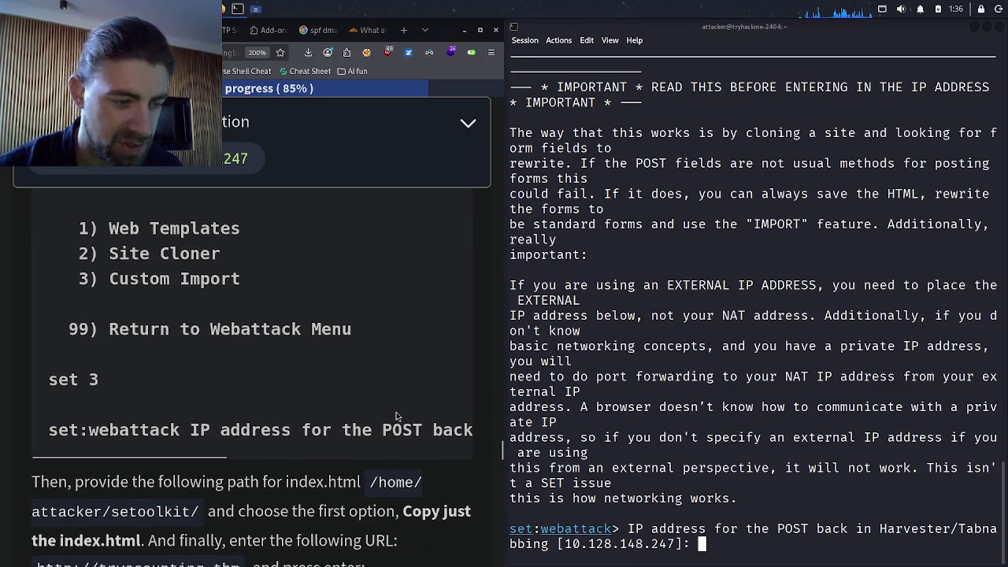
scroll(397, 415, "down", 3)
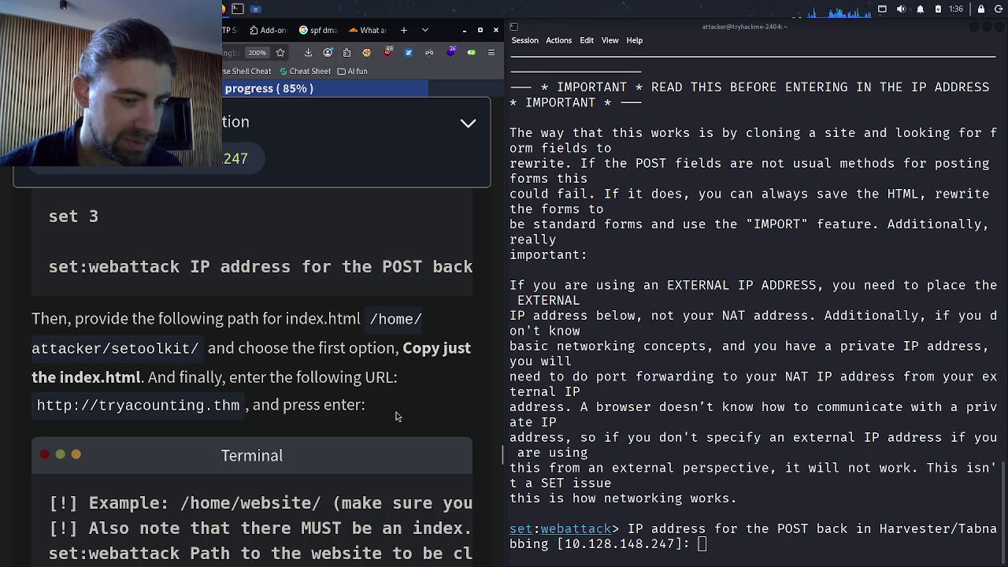
scroll(396, 412, "down", 3)
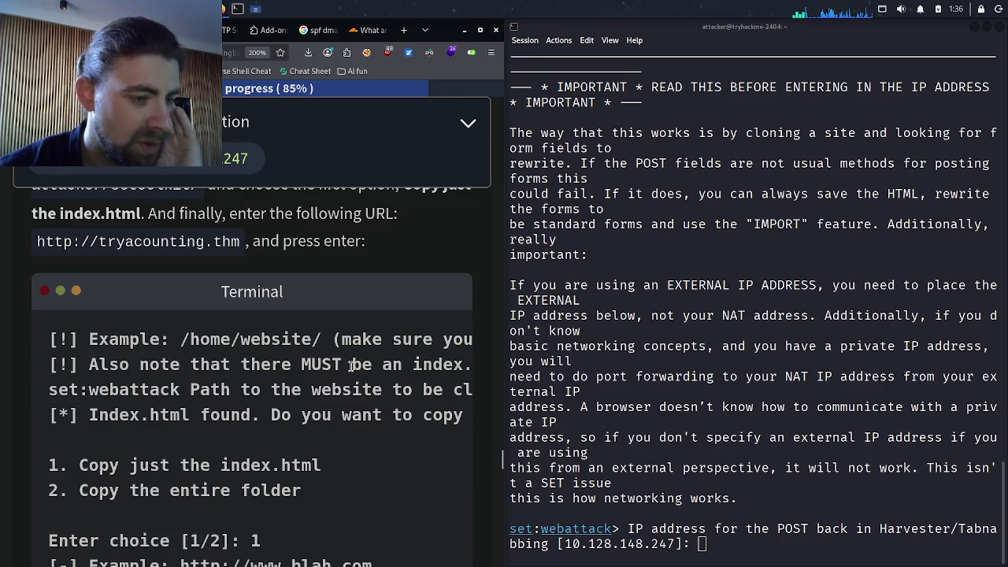
scroll(394, 344, "down", 2)
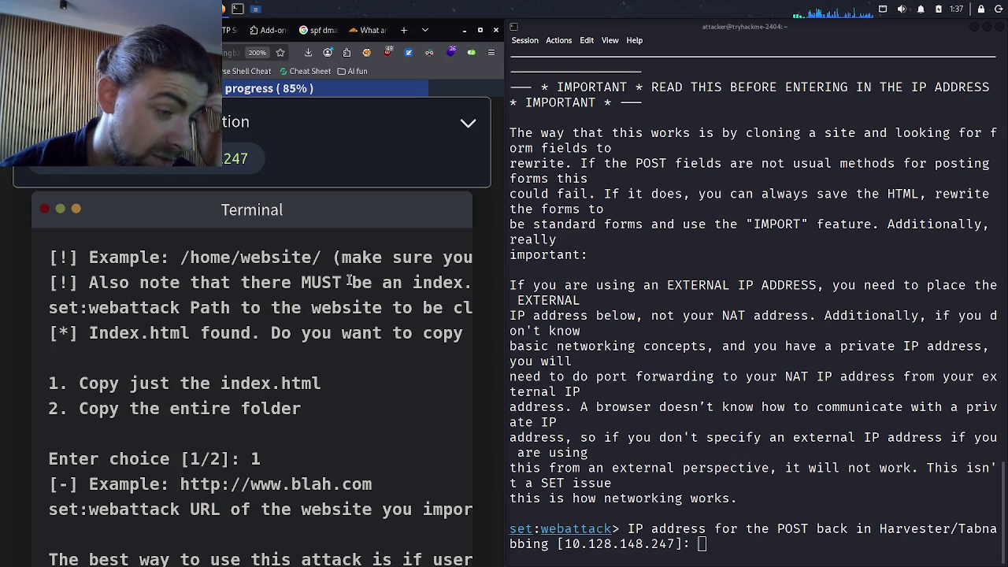
scroll(349, 281, "up", 8)
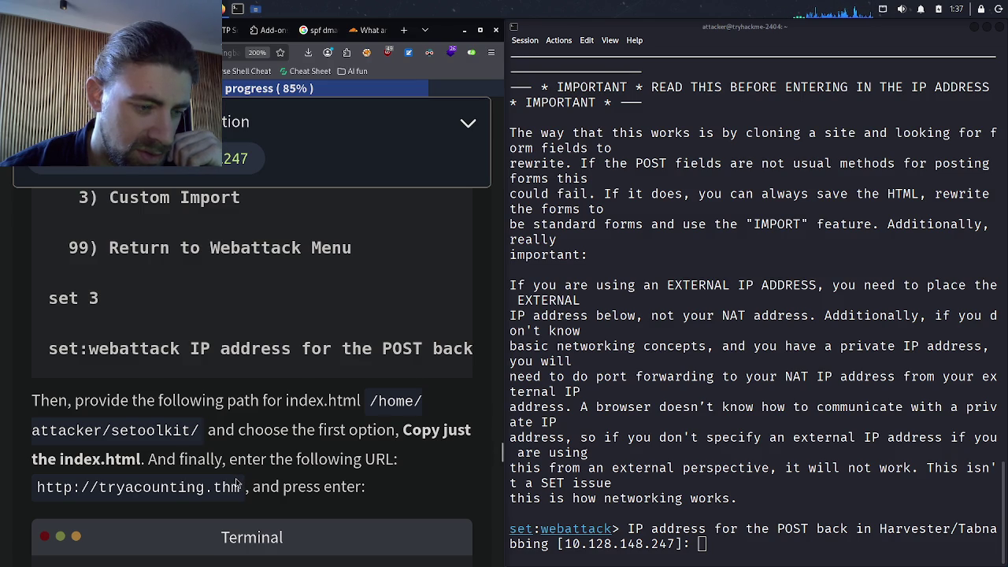
left_click_drag(239, 486, 31, 489)
key("ctrl+c")
right_click(47, 493)
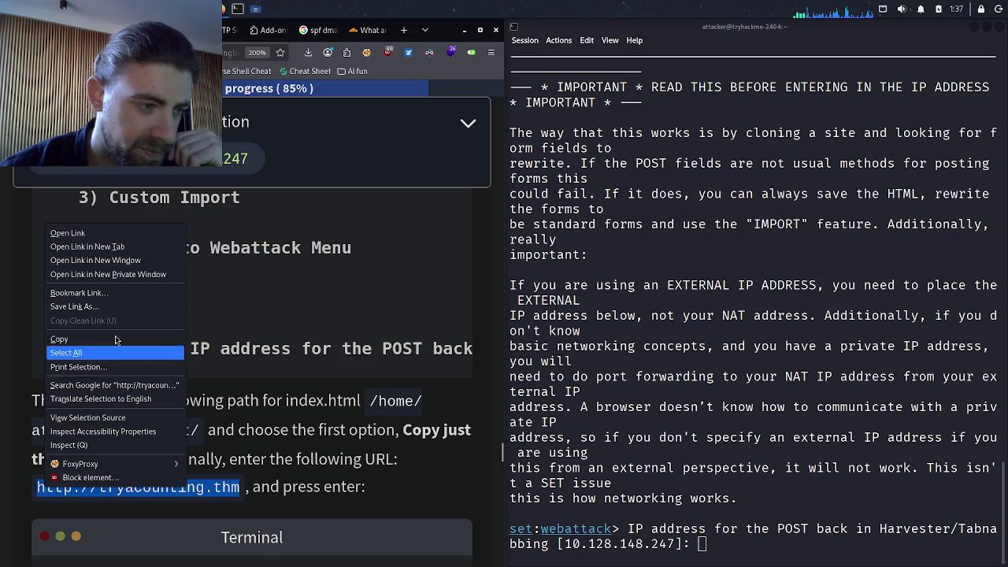
left_click(59, 339)
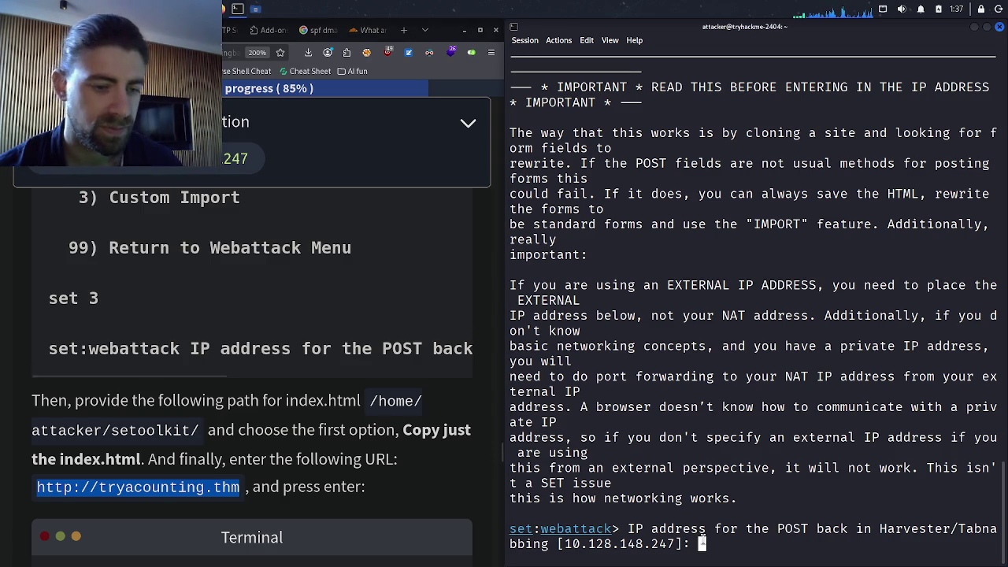
key("ctrl+shift+v")
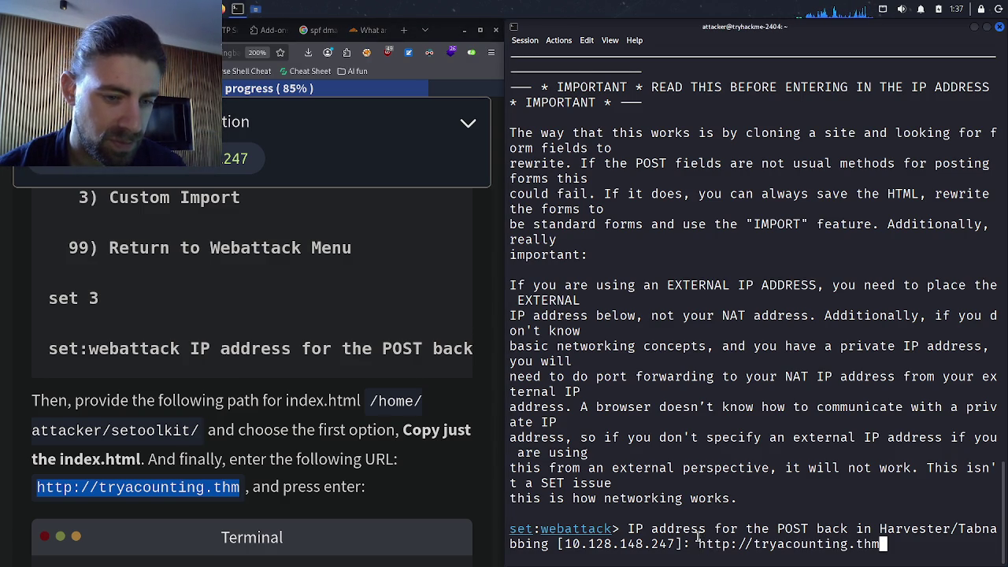
key("Return")
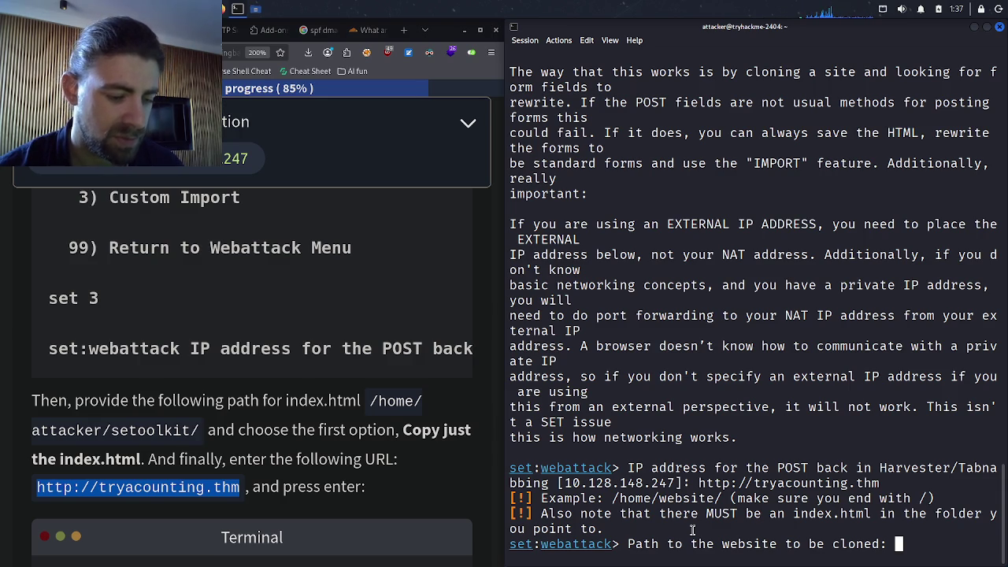
type("http://tryacounting.thm")
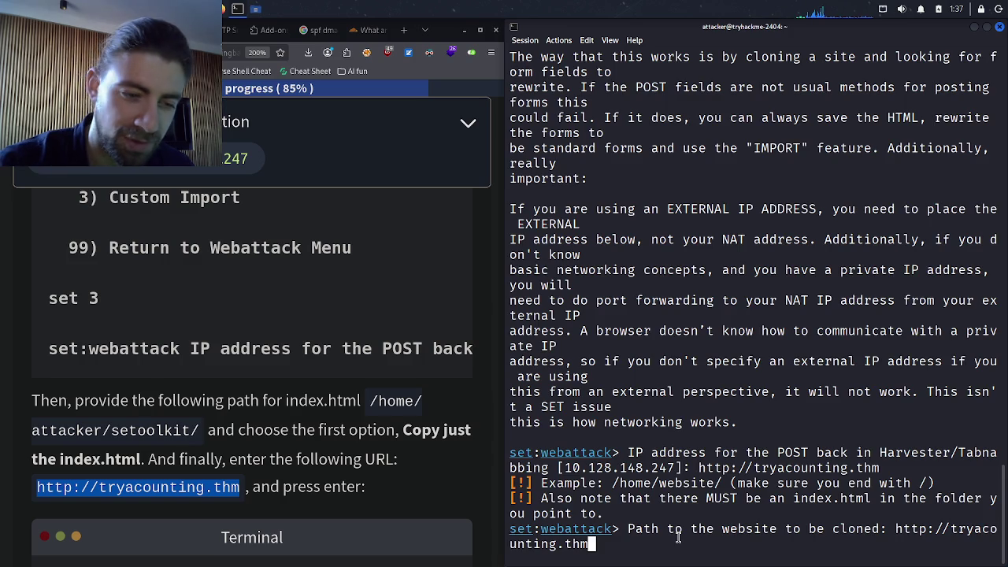
key("Return")
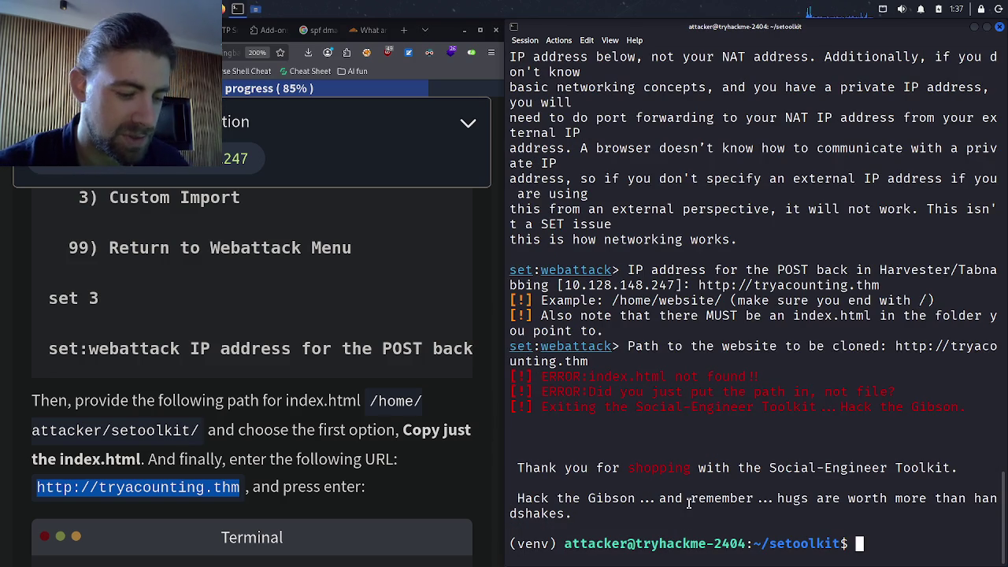
type("SET")
key("Return")
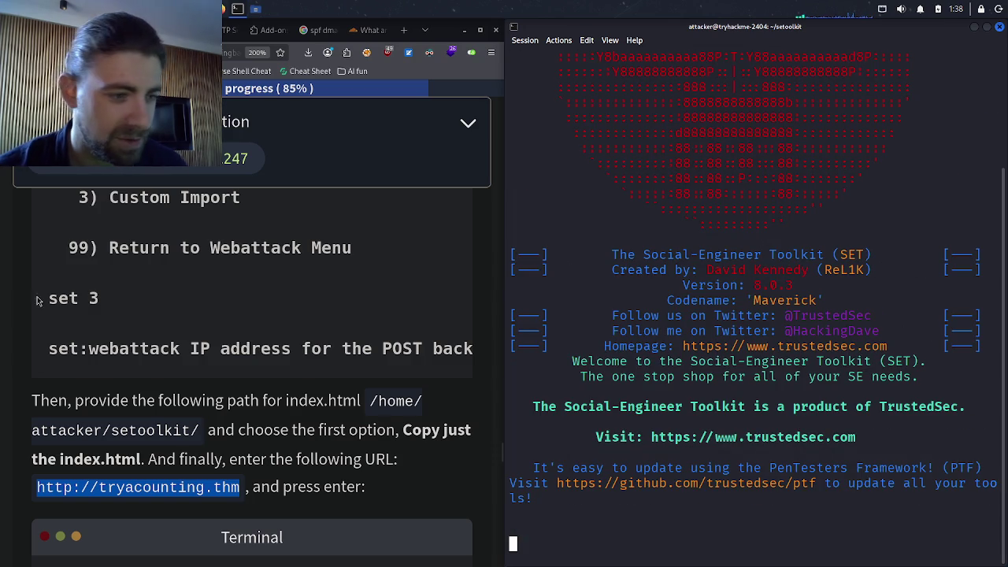
- Review the terminal output, then enter 1 at the set> prompt for Social-Engineering Attacks
scroll(102, 299, "up", 5)
scroll(102, 299, "up", 6)
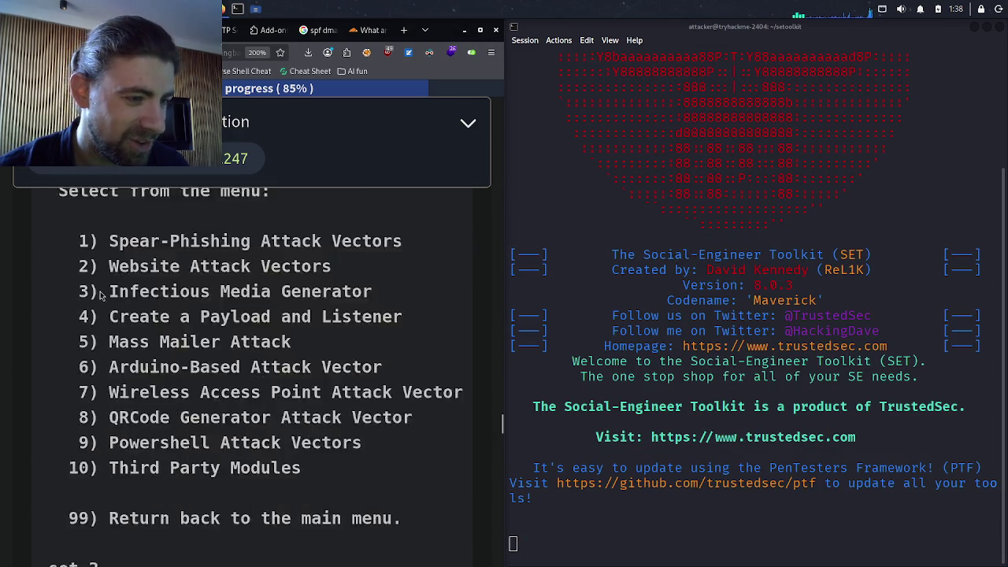
scroll(103, 299, "down", 3)
scroll(103, 298, "up", 3)
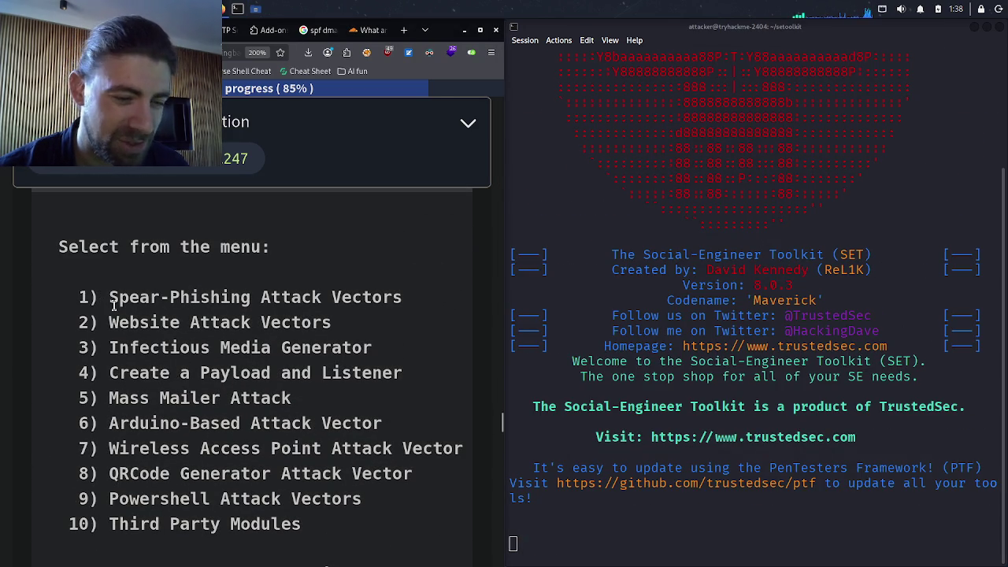
scroll(102, 296, "up", 6)
scroll(112, 306, "up", 5)
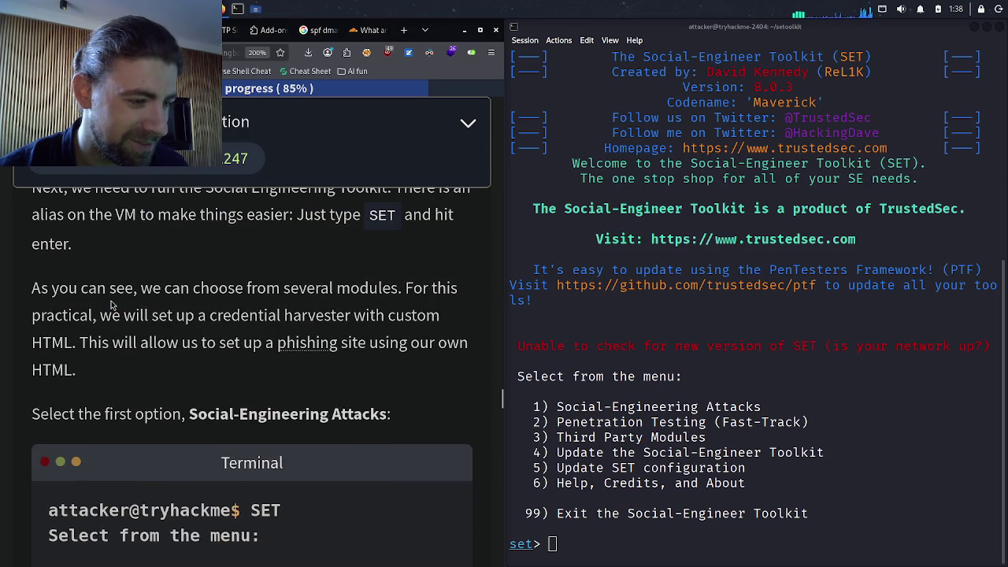
scroll(113, 306, "down", 1)
scroll(112, 305, "up", 4)
scroll(112, 305, "up", 3)
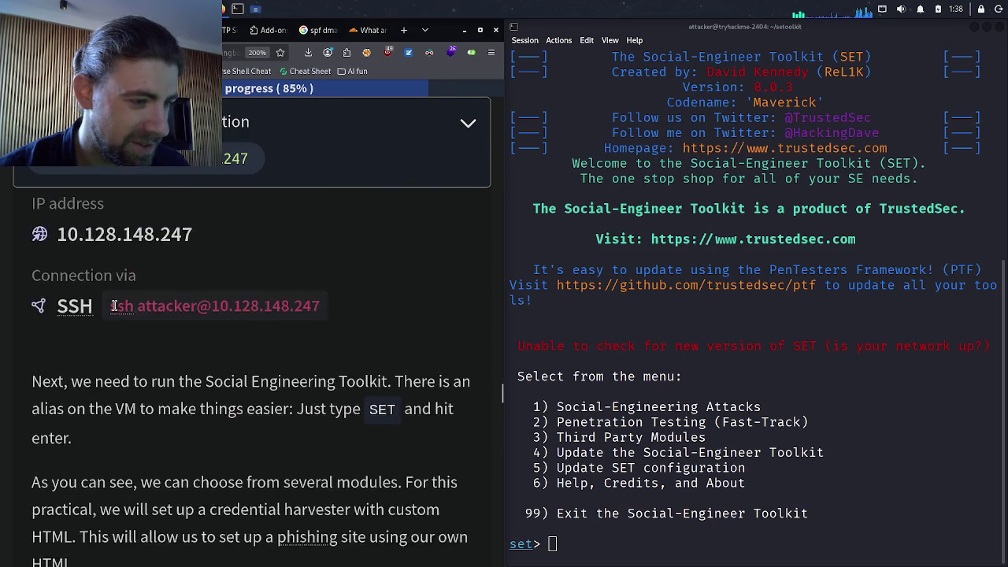
scroll(113, 306, "down", 10)
scroll(113, 305, "down", 2)
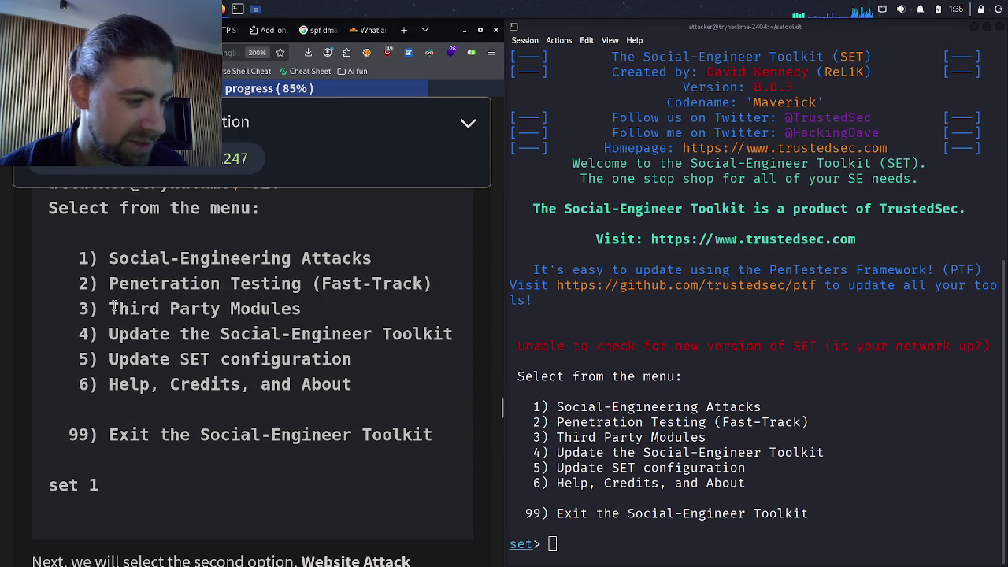
left_click(559, 543)
type("1")
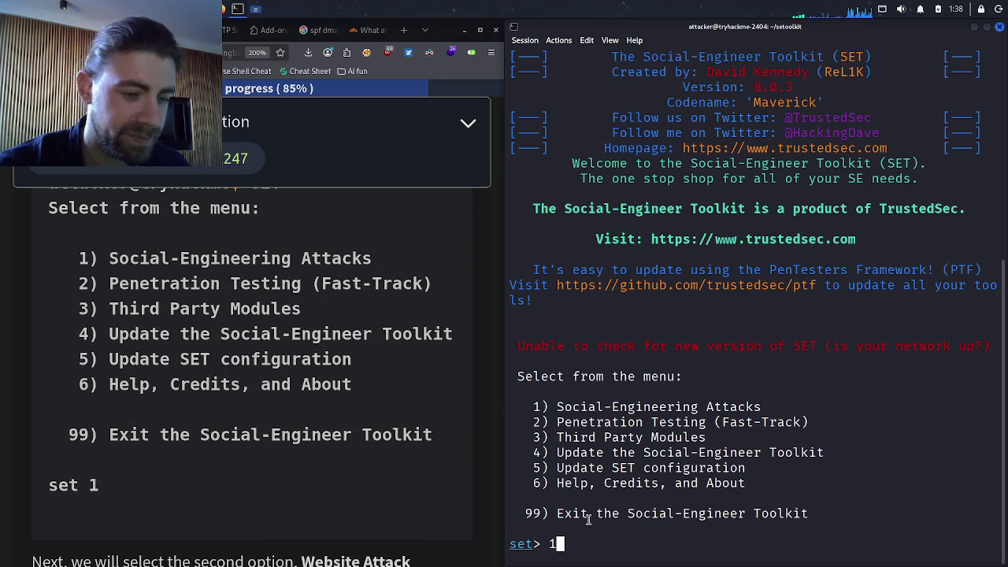
key("Return")
scroll(319, 435, "down", 8)
scroll(319, 436, "down", 8)
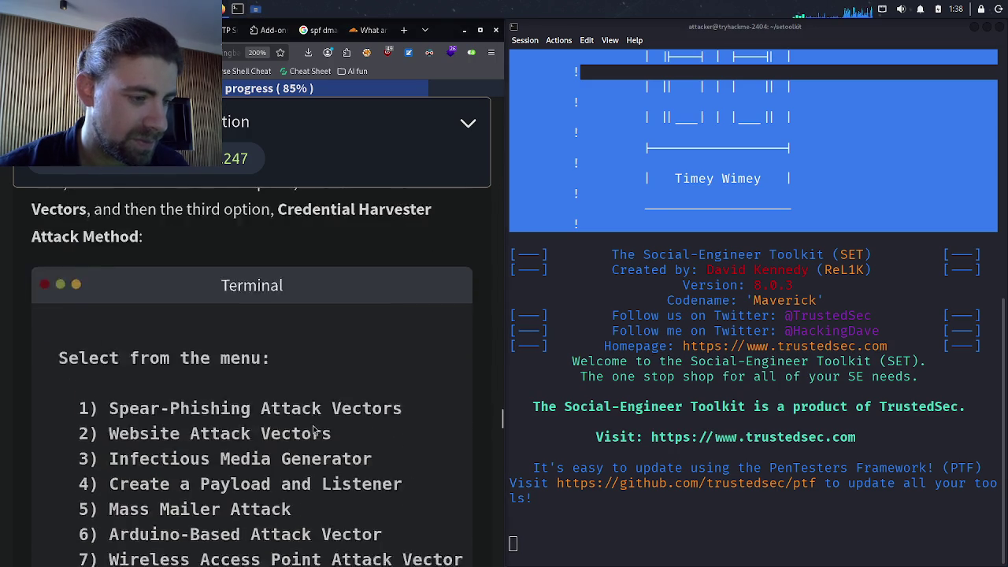
- Enter option 2 at the set> prompt to list the Website Attack Vectors, Java Applet through HTA Attack
left_click(570, 540)
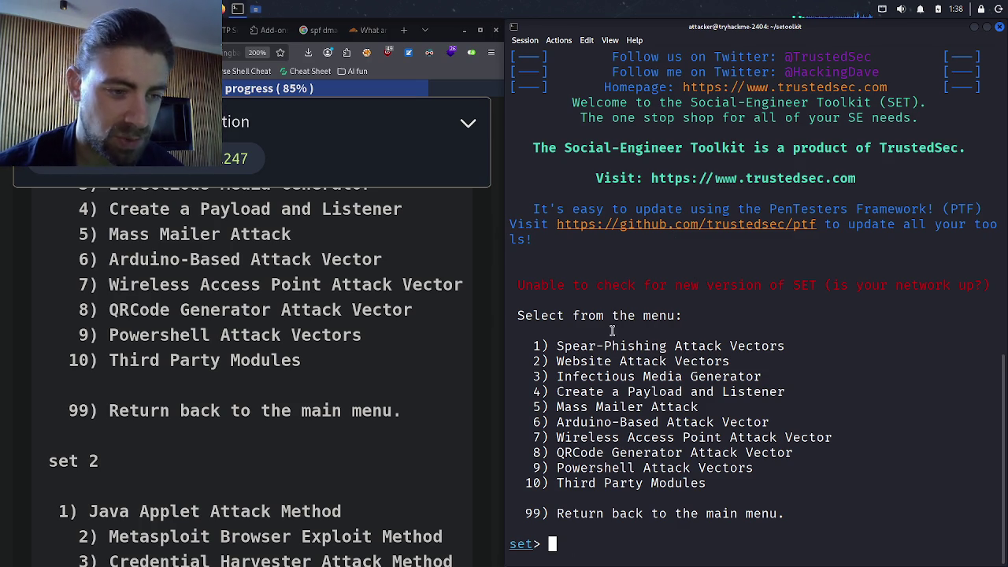
scroll(272, 366, "down", 2)
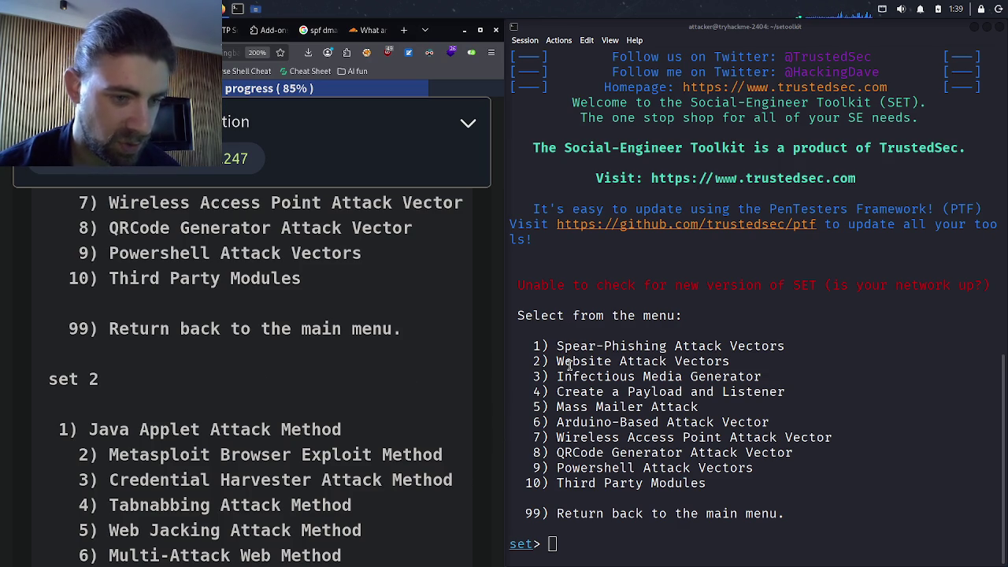
left_click(581, 536)
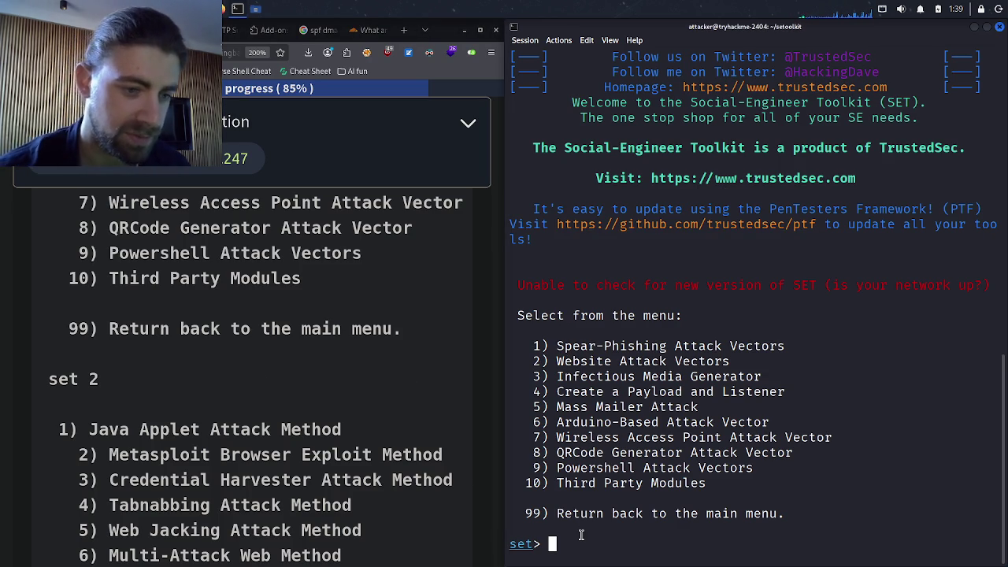
type("2")
key("Return")
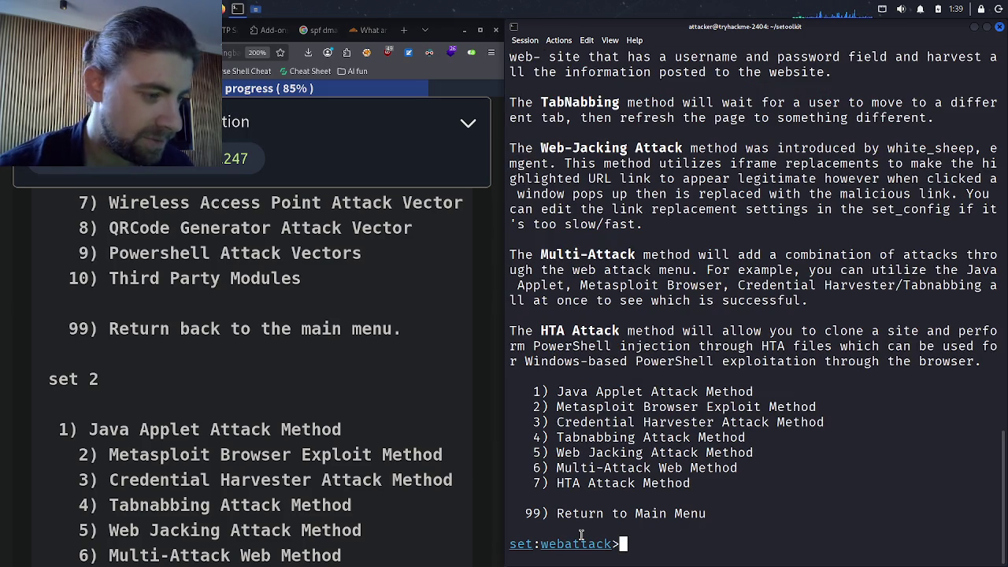
scroll(344, 400, "down", 5)
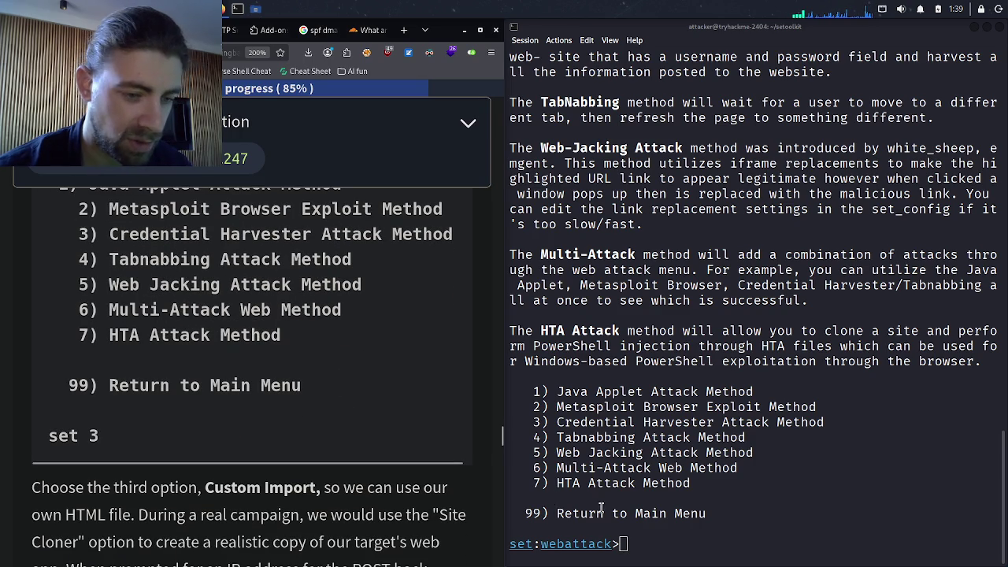
left_click(657, 547)
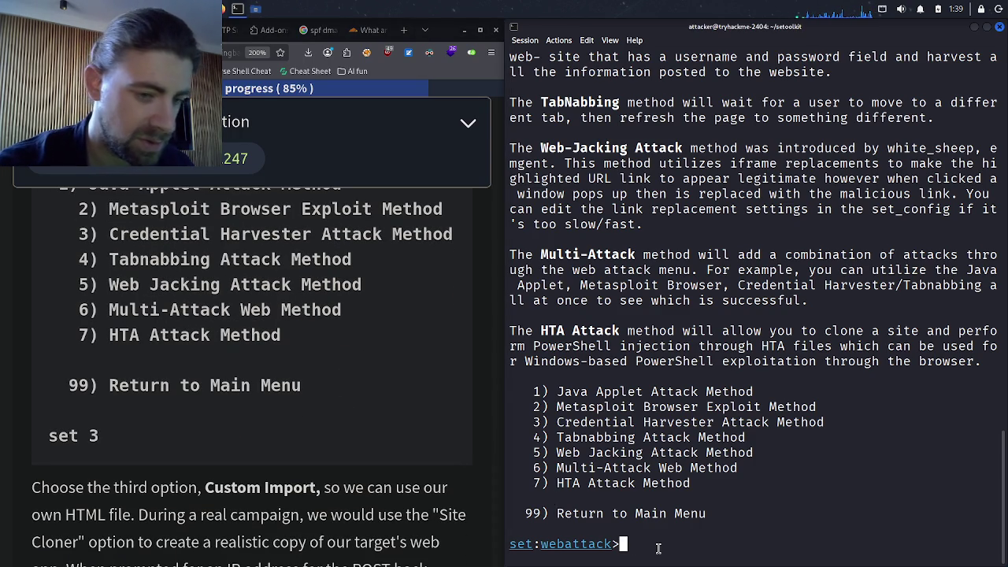
- Choose option 3, Credential Harvester Attack Method, then option 3, Custom Import
type("3")
key("Return")
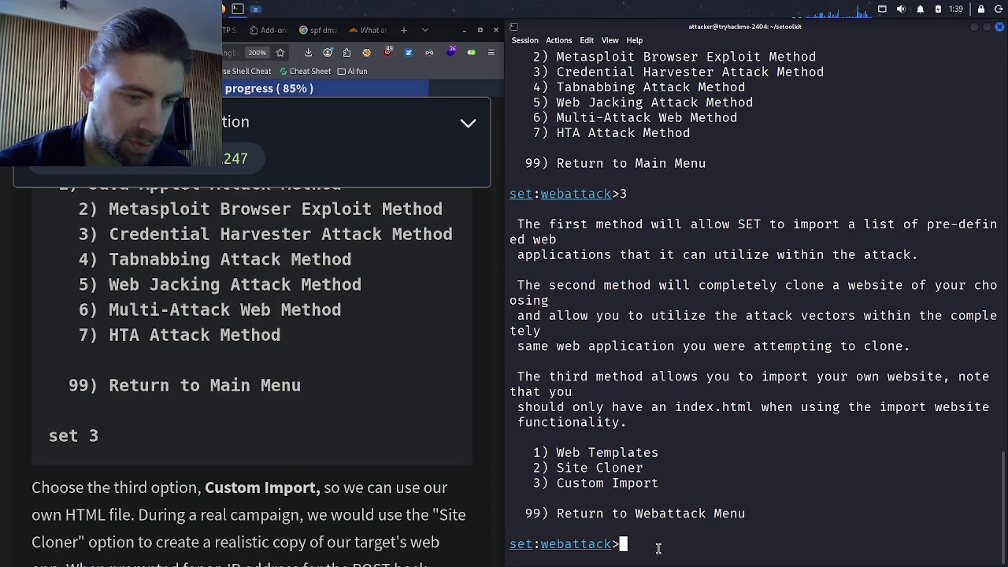
type("3")
key("Return")
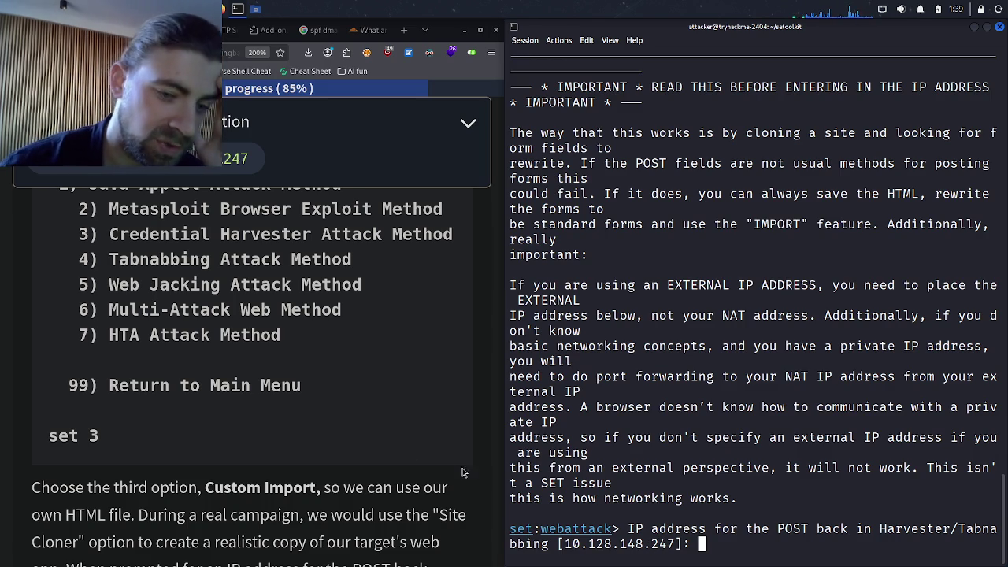
- Select the /home/attacker/setoolkit/ path in the tutorial, then return to the POST-back IP prompt
scroll(342, 424, "down", 5)
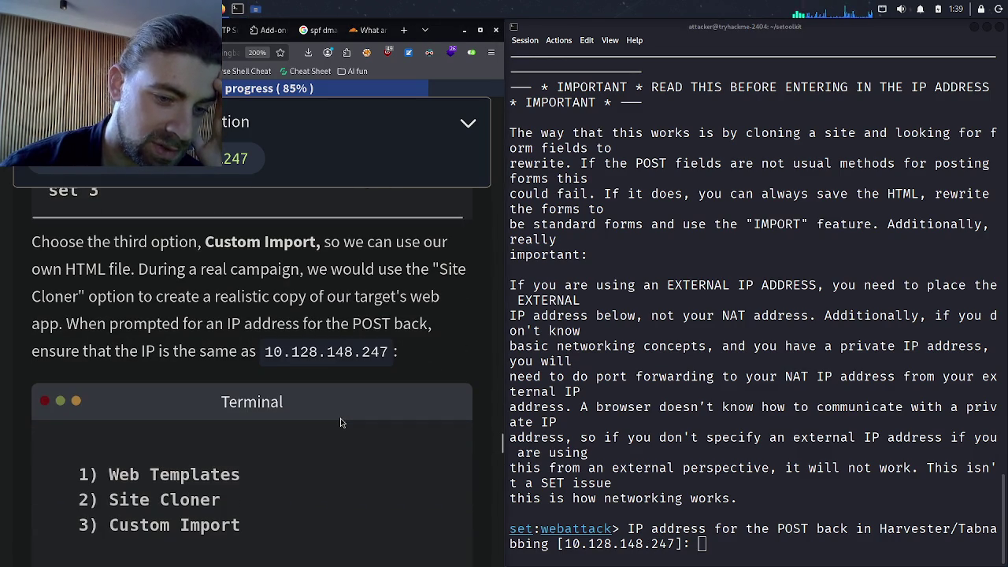
scroll(341, 424, "down", 1)
scroll(340, 423, "down", 4)
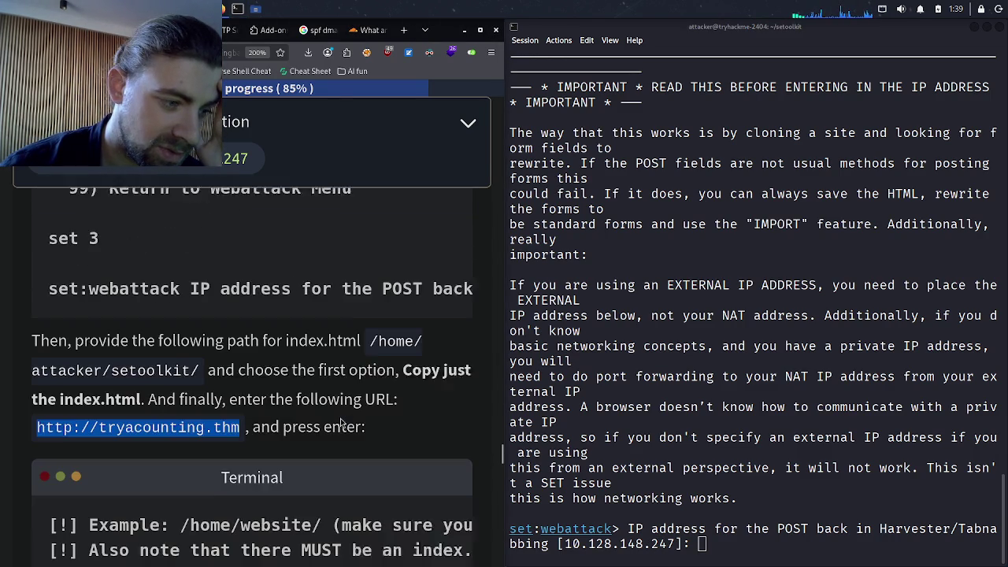
left_click(375, 326)
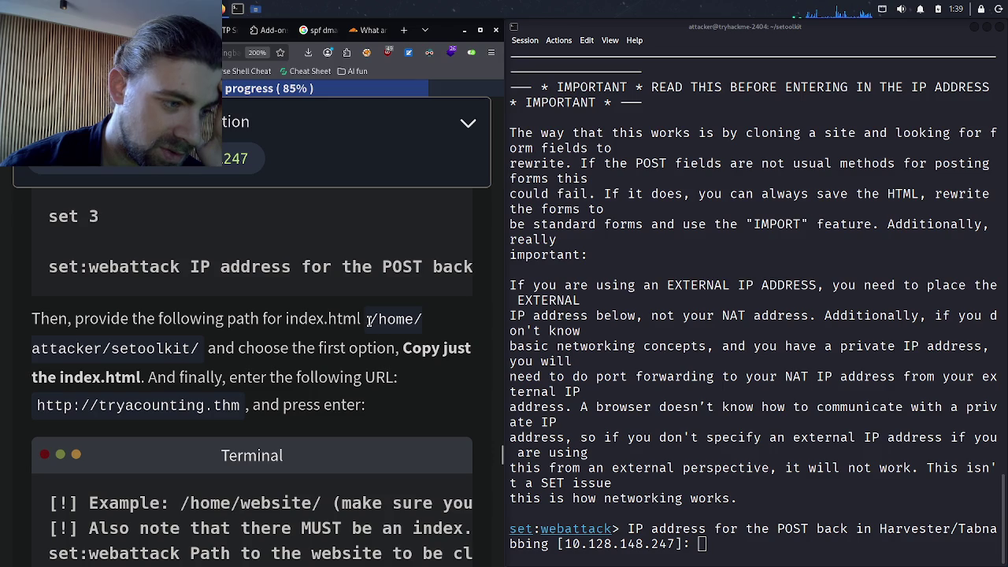
left_click_drag(369, 320, 393, 325)
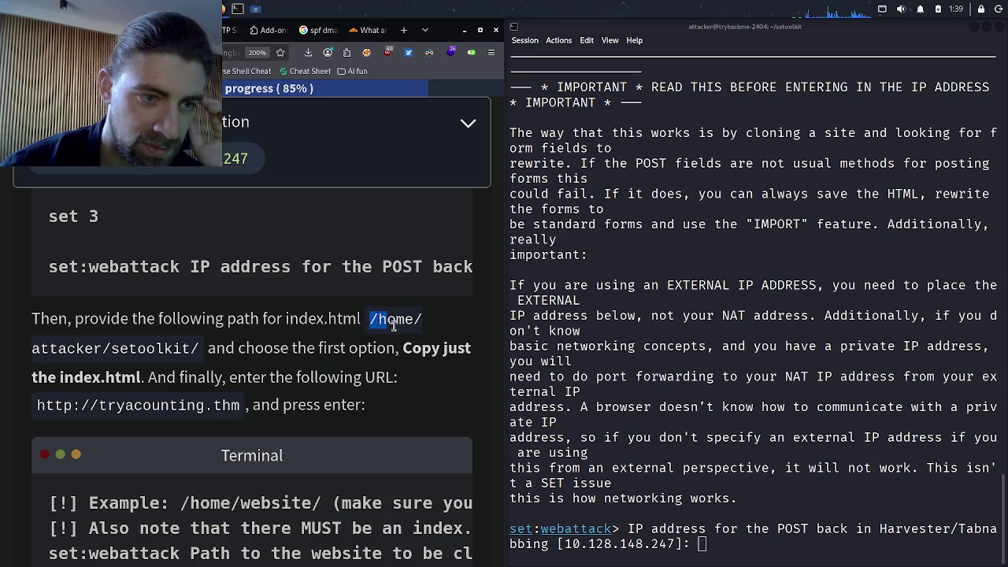
mouse_move(394, 325)
left_mouse_down()
mouse_move(360, 319)
mouse_move(294, 349)
mouse_move(205, 351)
left_mouse_up()
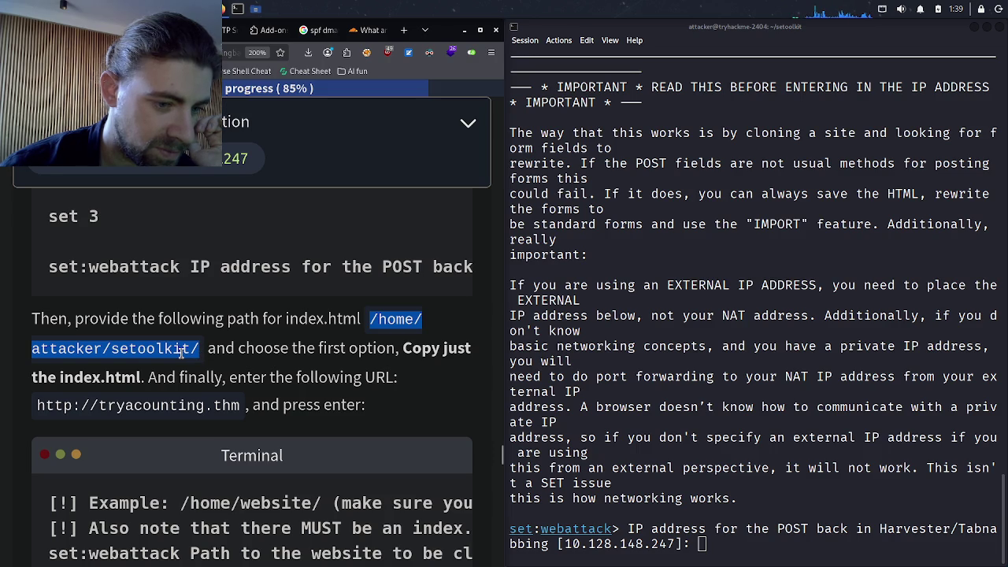
left_click(698, 533)
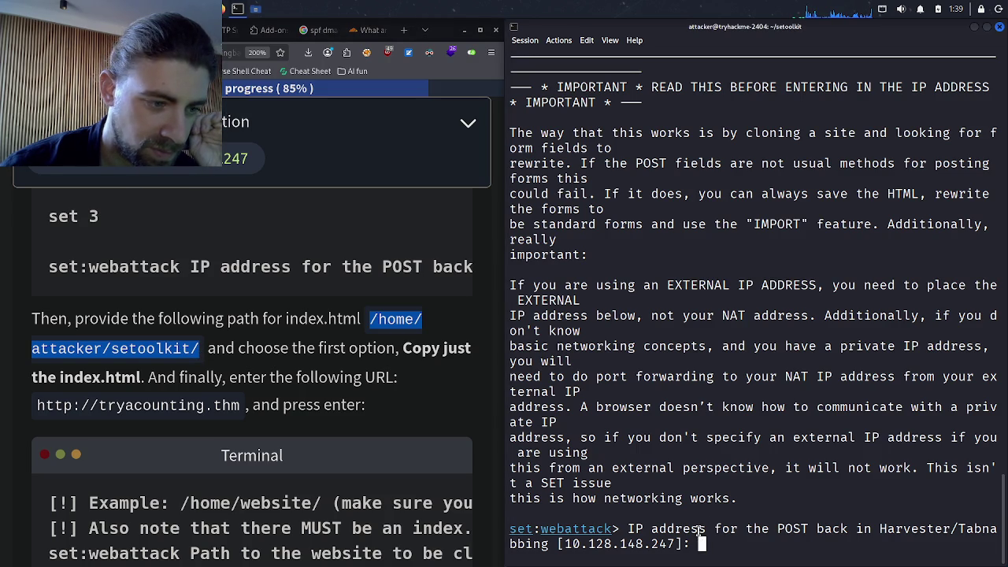
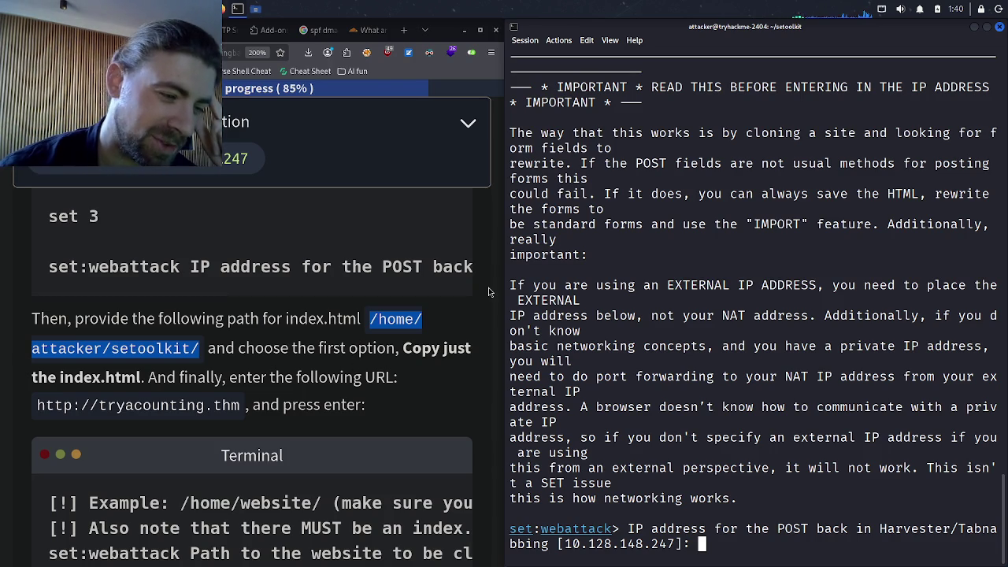
- Accept the default POST-back IP address in the SET terminal
scroll(374, 339, "down", 2)
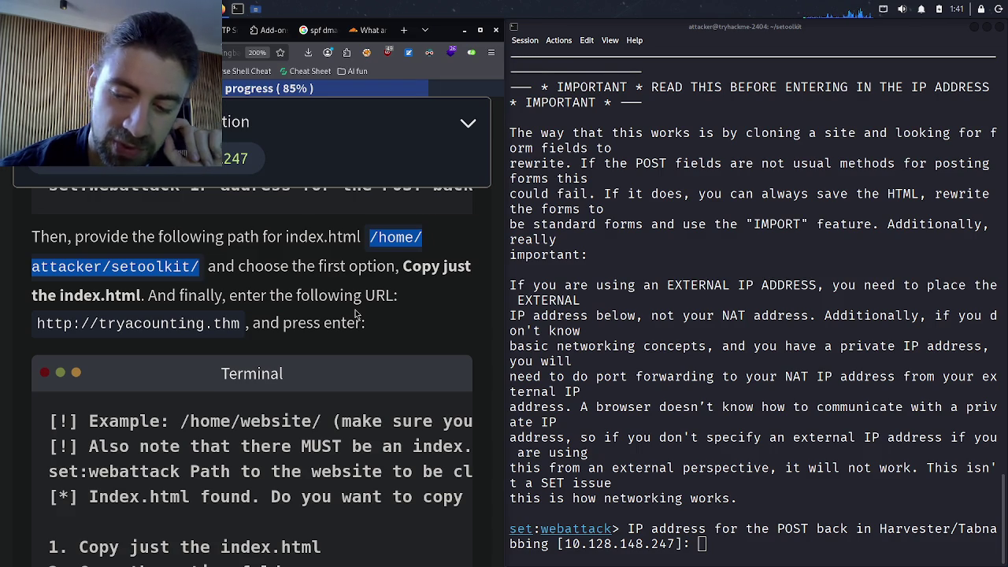
left_click(322, 262)
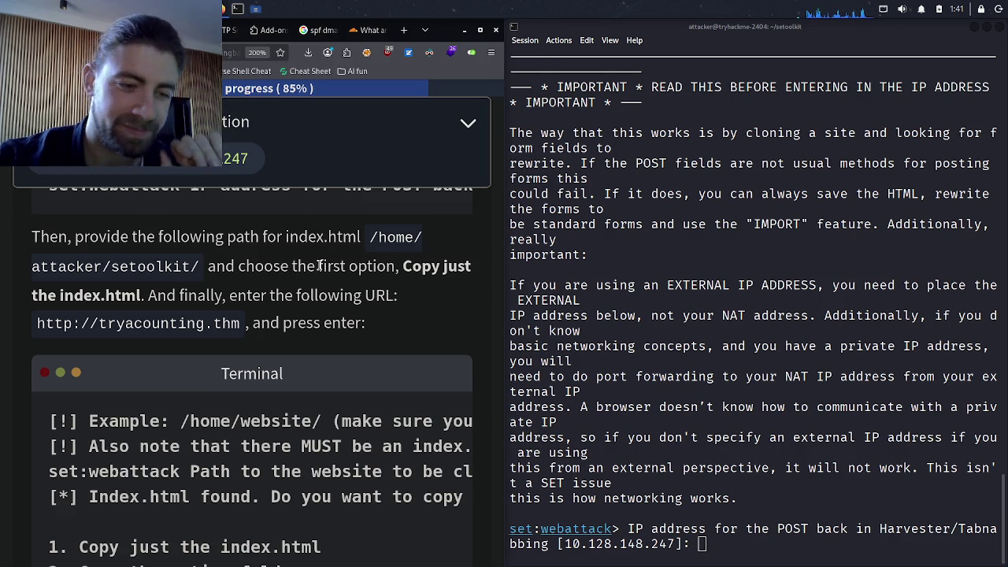
left_click(736, 556)
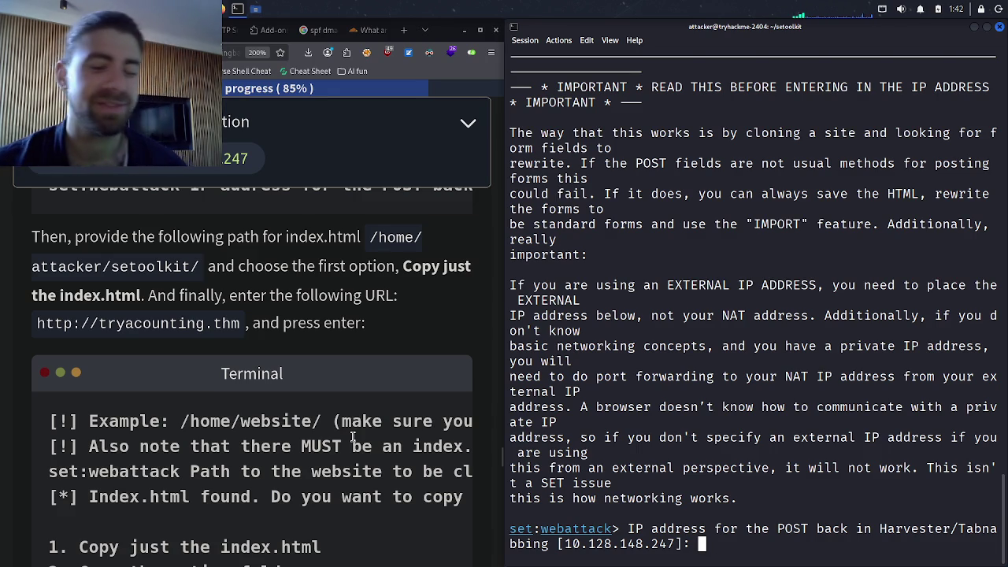
scroll(351, 433, "down", 2)
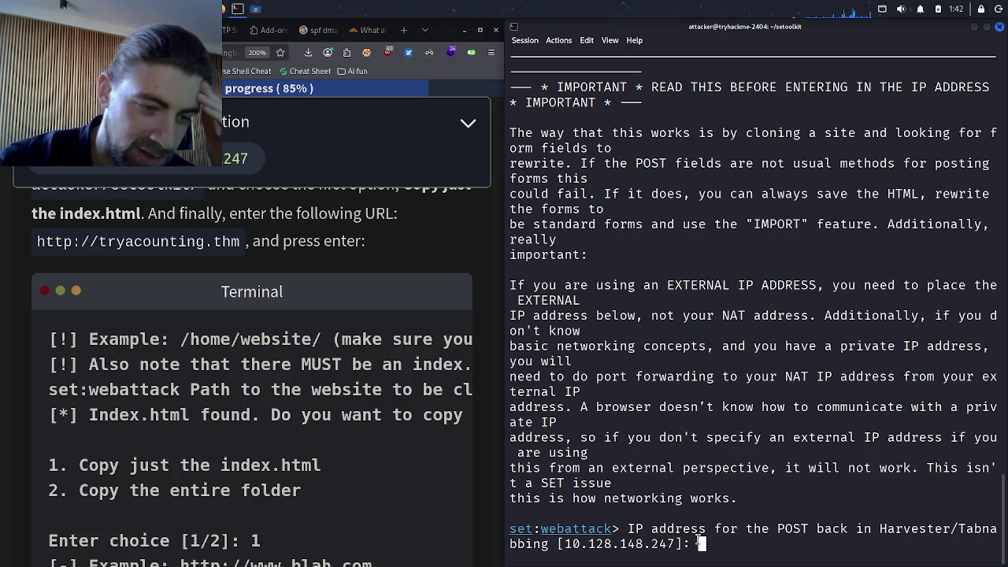
key("Return")
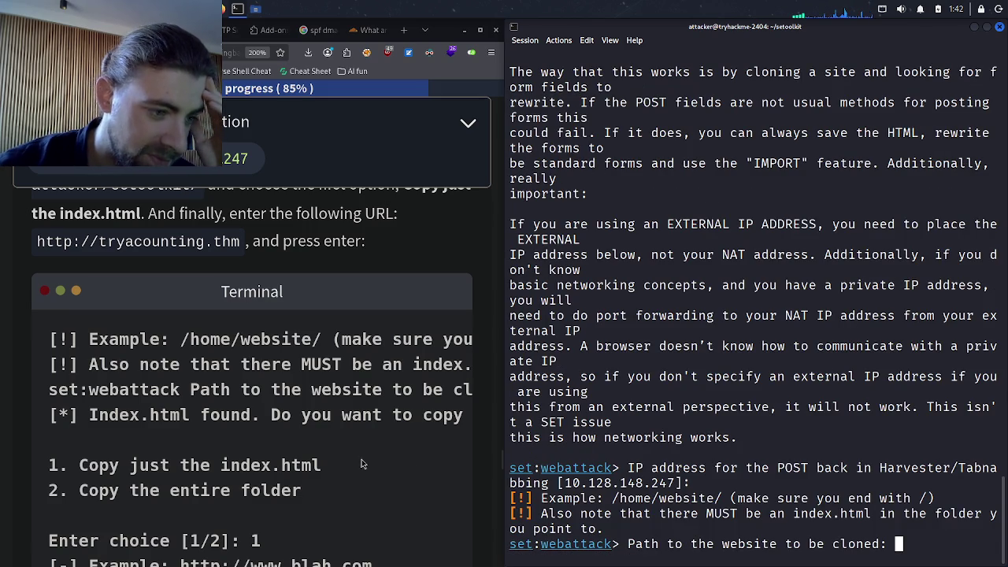
- Find and select the tryacounting.thm URL in the tutorial text
scroll(330, 444, "down", 3)
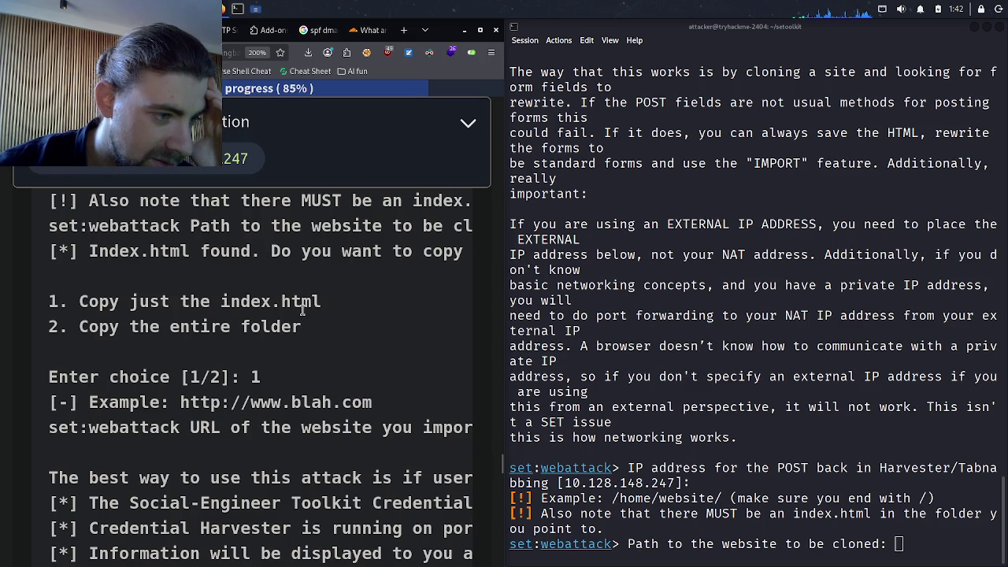
scroll(302, 310, "down", 1)
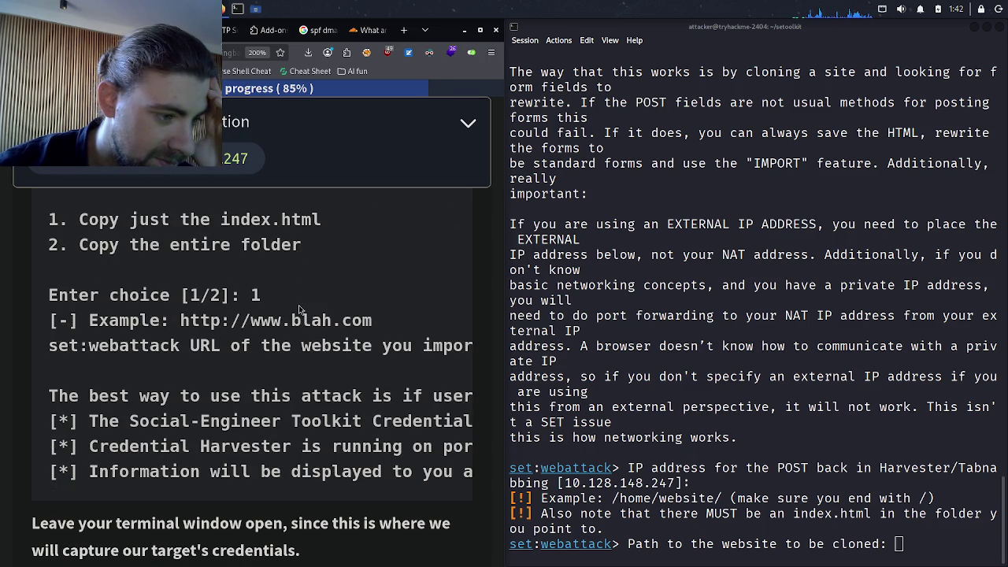
scroll(300, 310, "down", 1)
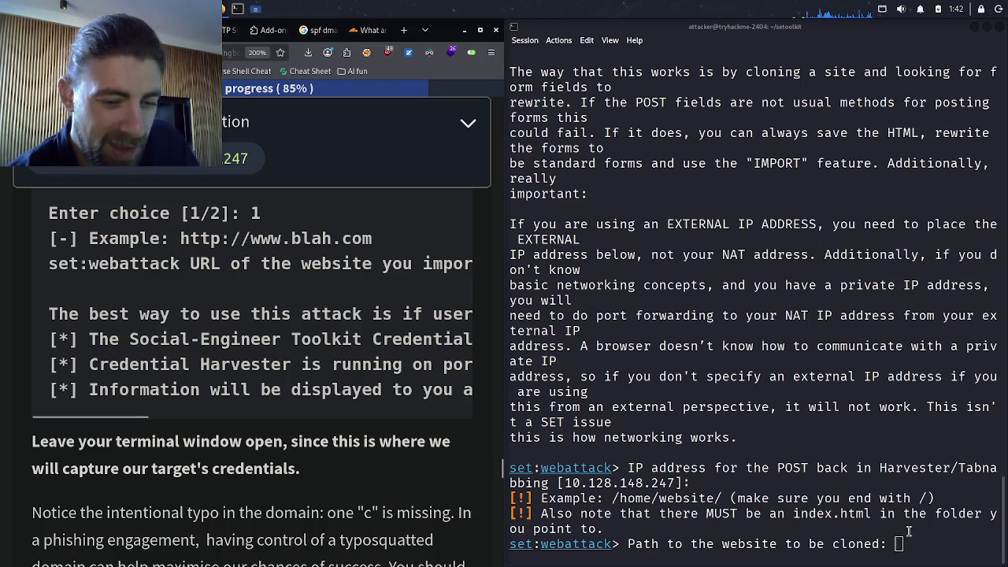
scroll(269, 378, "up", 5)
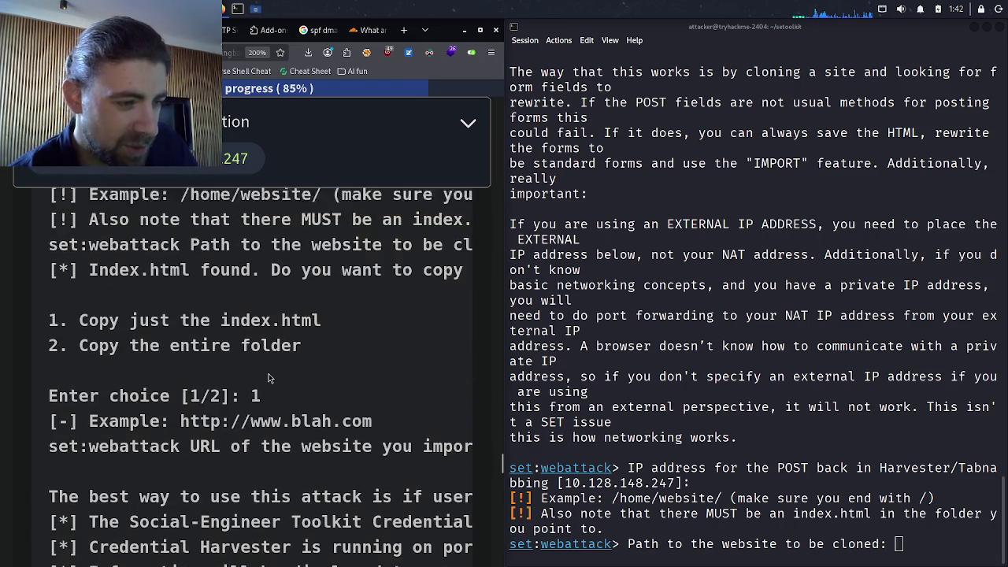
scroll(269, 376, "up", 5)
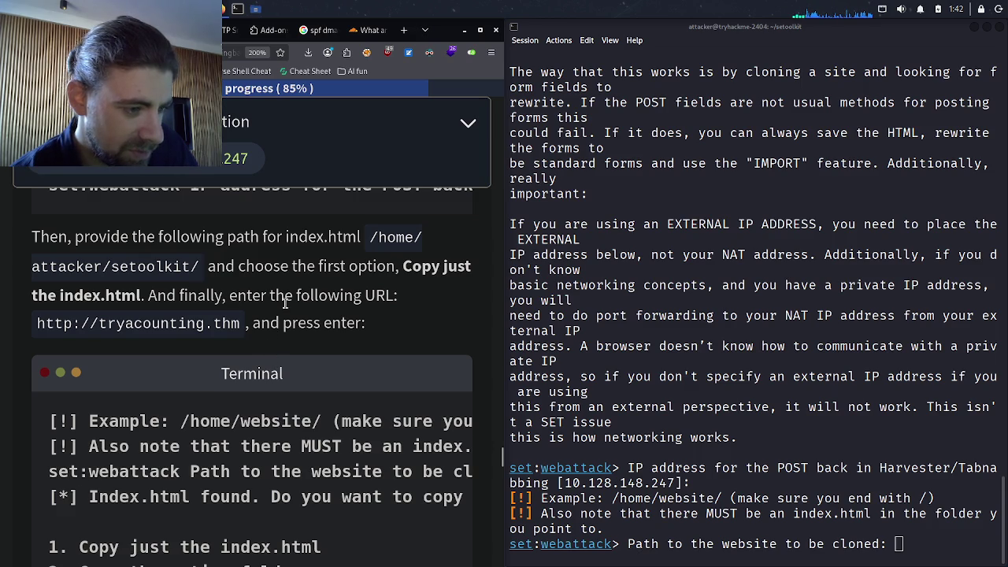
scroll(288, 323, "down", 4)
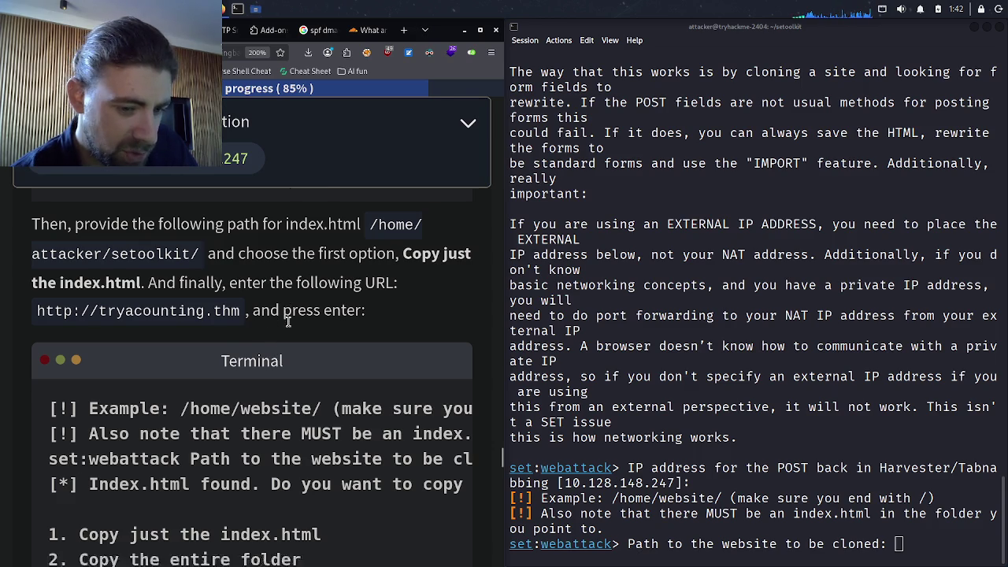
scroll(287, 323, "down", 2)
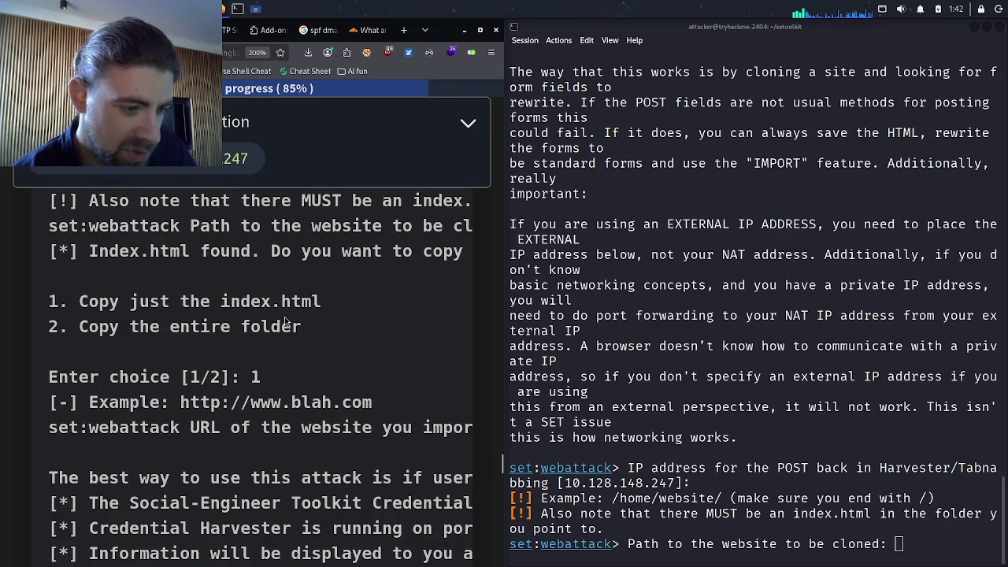
scroll(287, 326, "up", 6)
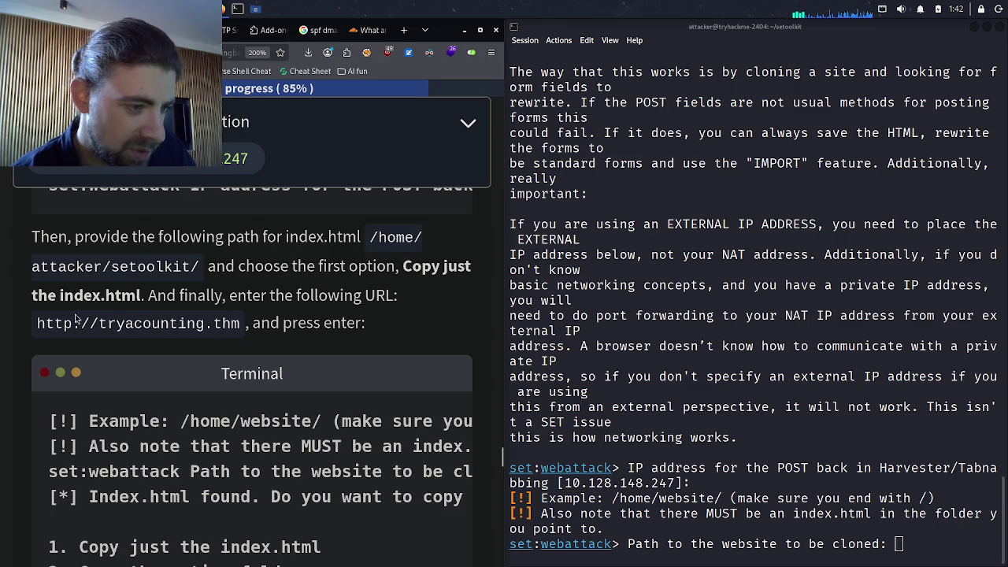
left_click_drag(38, 326, 240, 324)
right_click(241, 324)
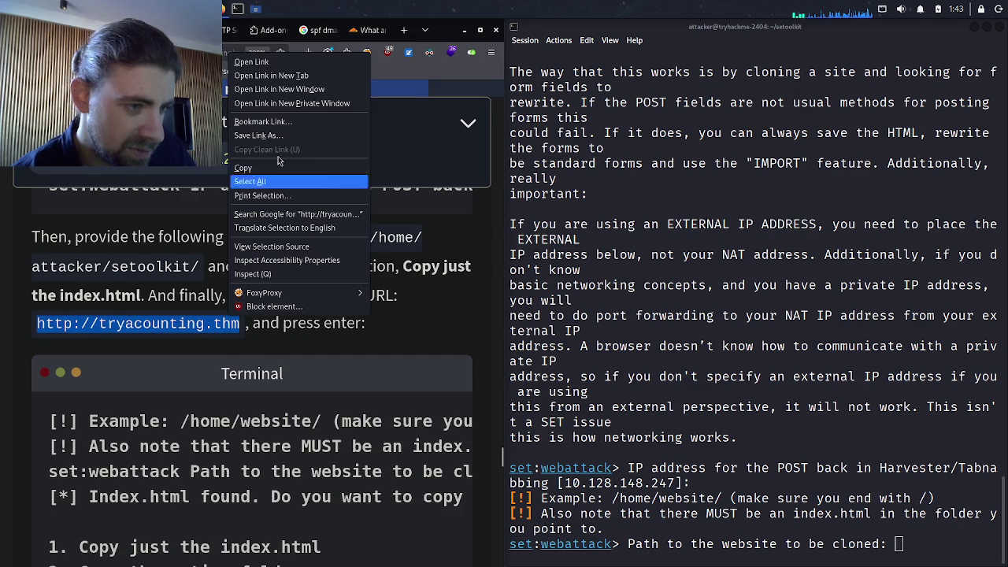
left_click(319, 182)
left_click(906, 552)
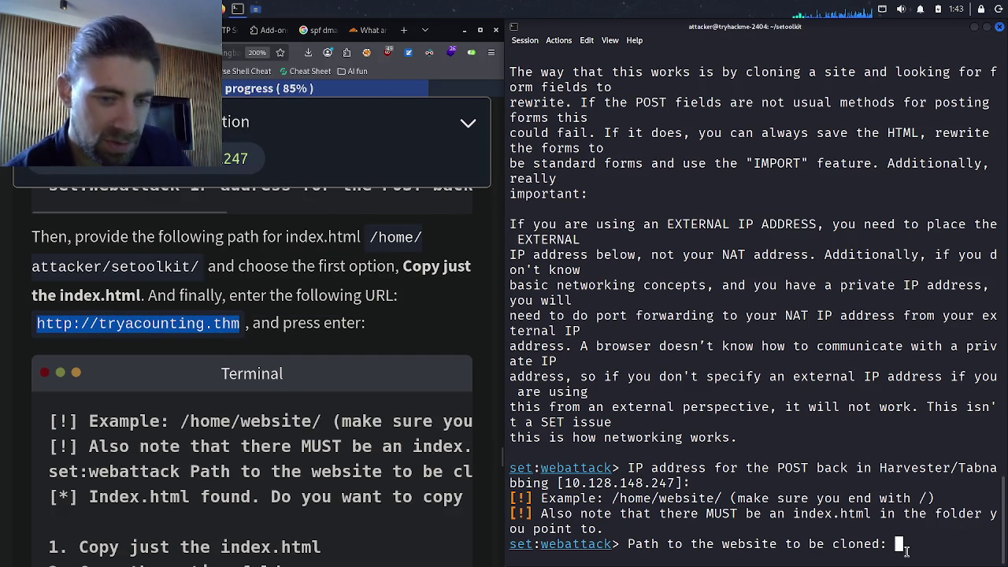
type("http://tryacounting.thm")
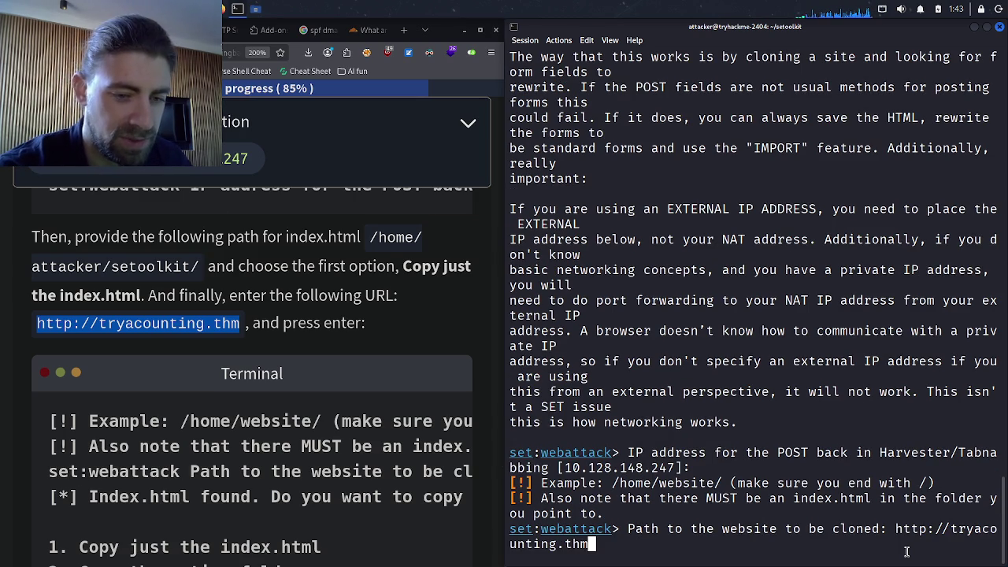
key("Return")
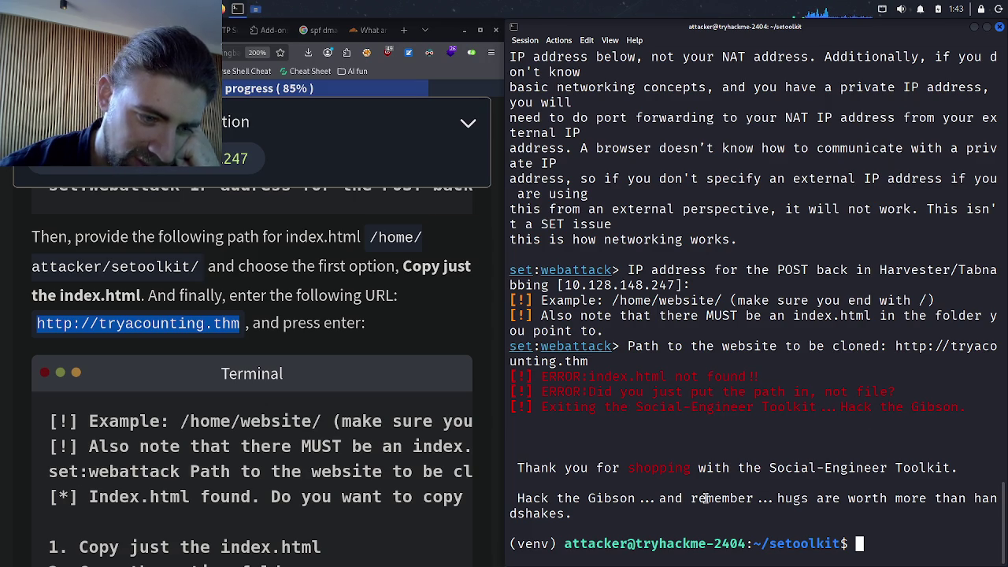
- Try the set command, cancel it, and exit the remote session
type("set")
key("Return")
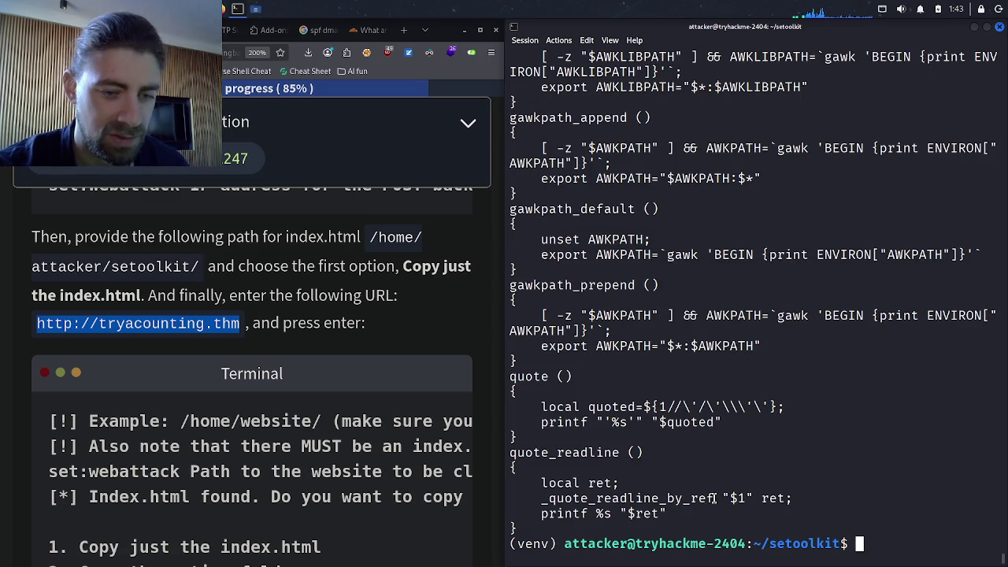
key("ctrl+c")
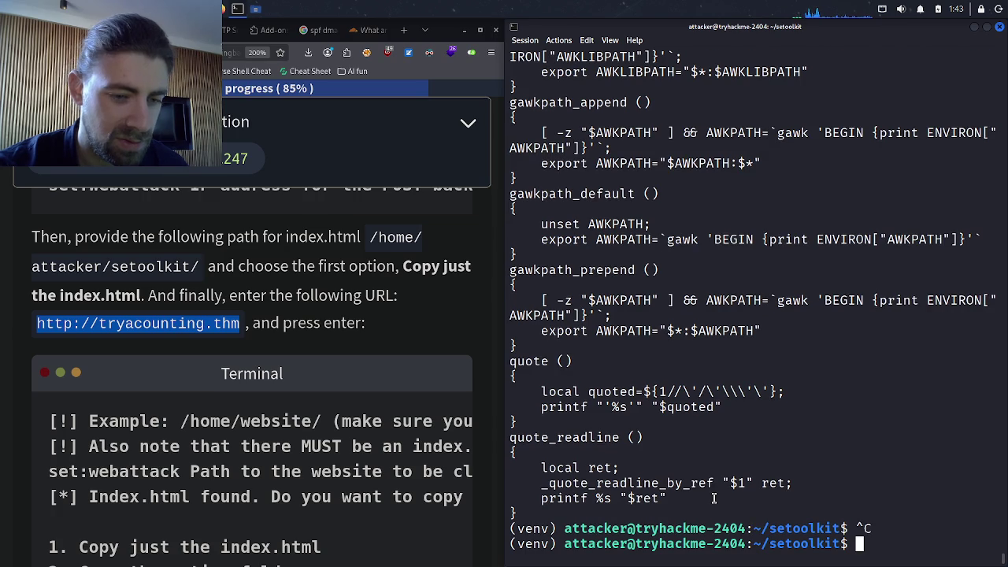
type("exit")
key("Return")
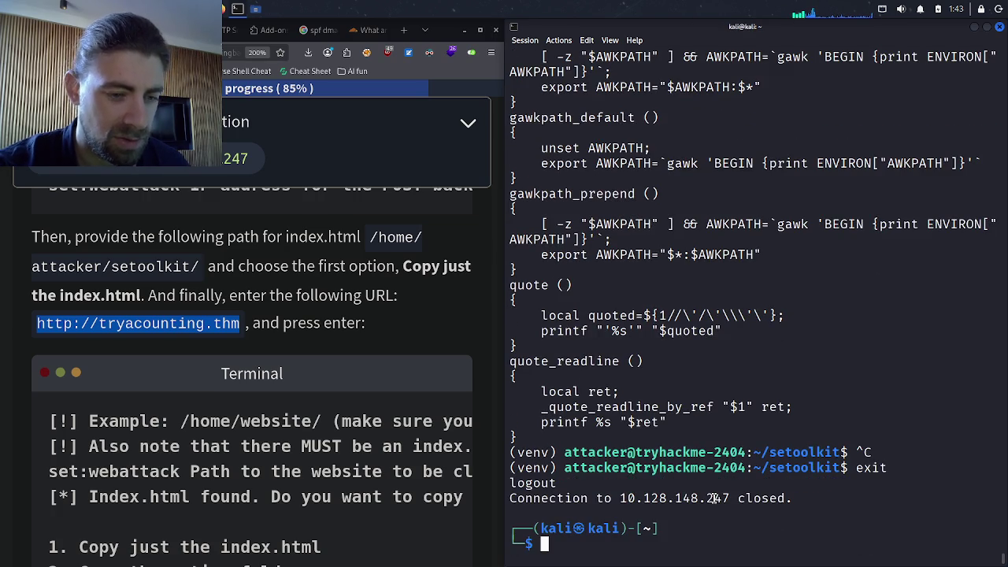
- Reconnect to the attacker machine over SSH with the recalled command and the account password
key("Up")
key("Return")
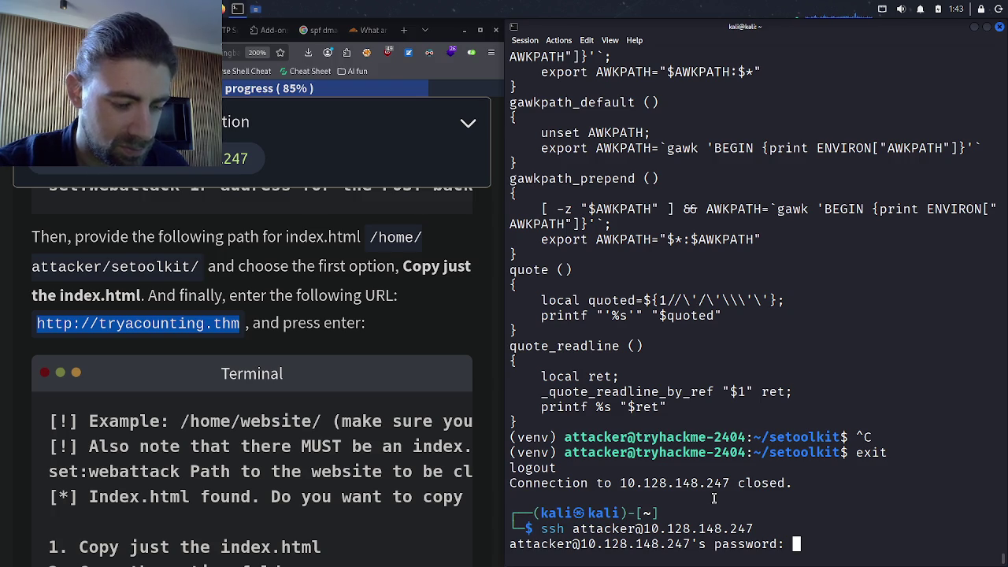
key("Return")
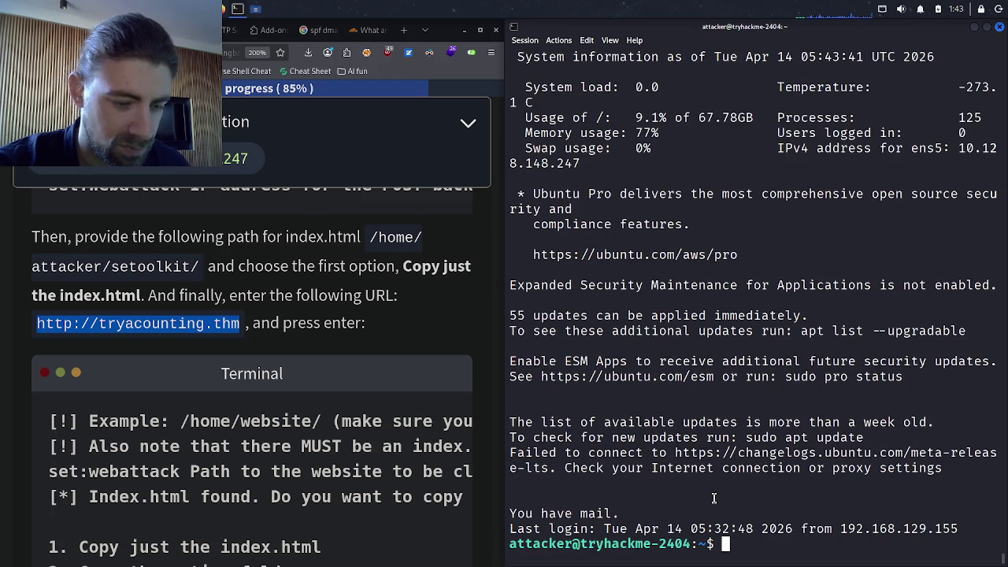
- Launch the Social-Engineer Toolkit with the SET command
type("SET")
key("Return")
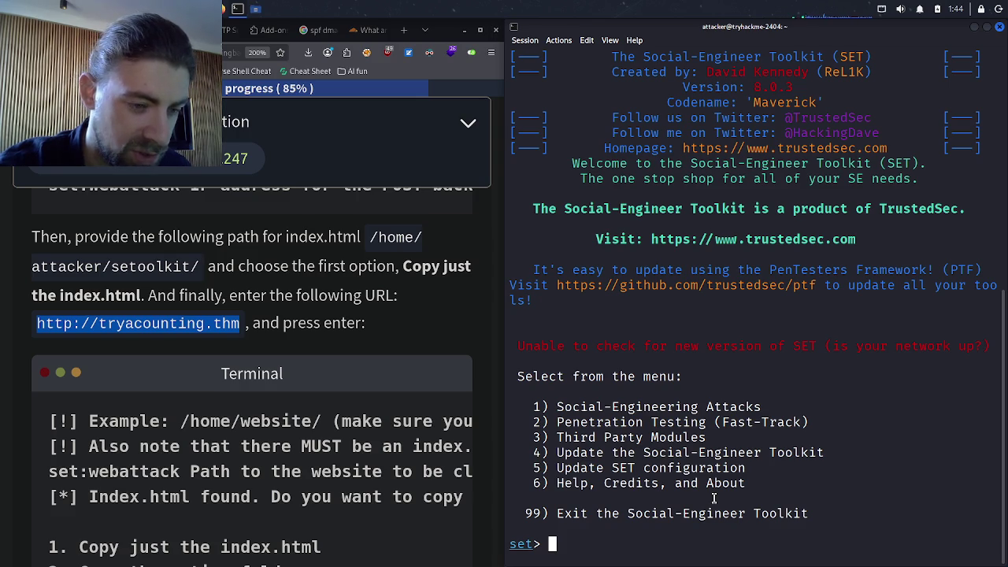
scroll(238, 279, "up", 15)
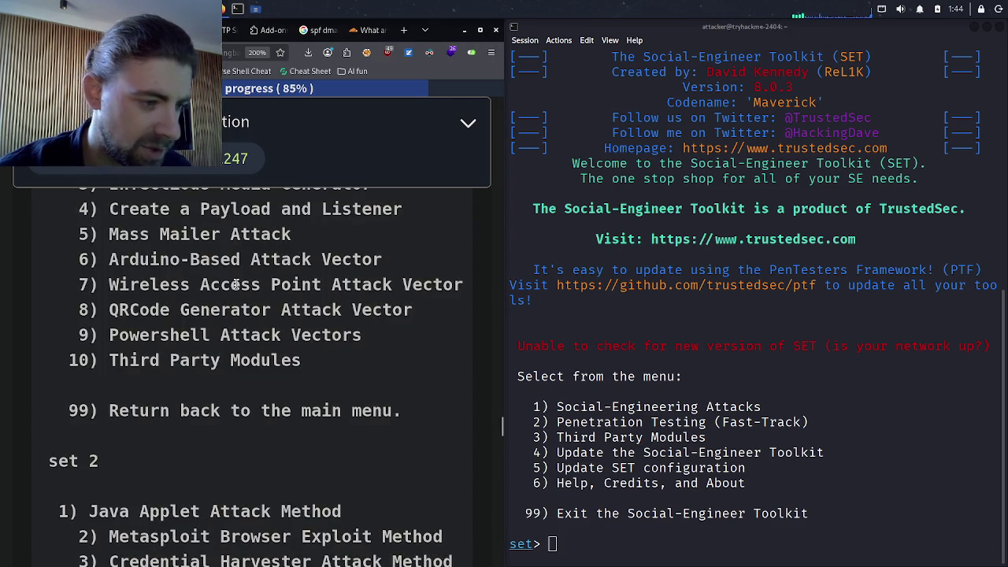
scroll(241, 292, "up", 10)
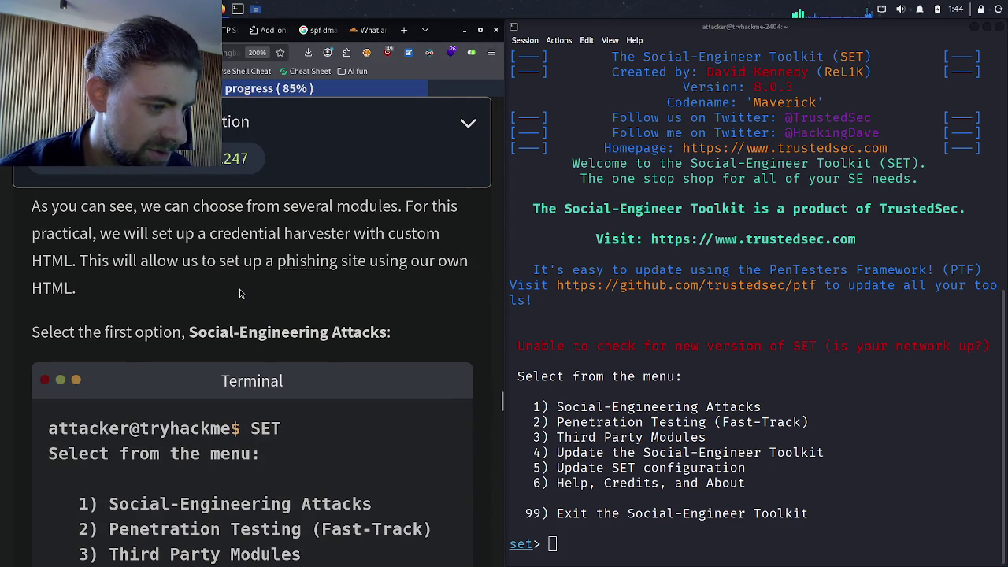
scroll(241, 293, "down", 5)
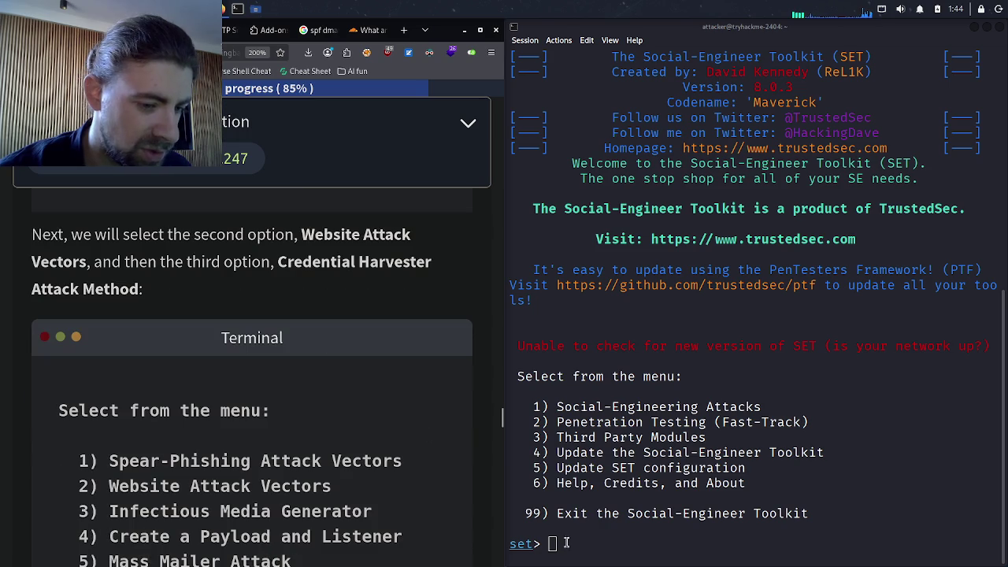
- Choose 1, Social-Engineering Attacks, from the SET main menu
left_click(567, 543)
type("1")
key("Return")
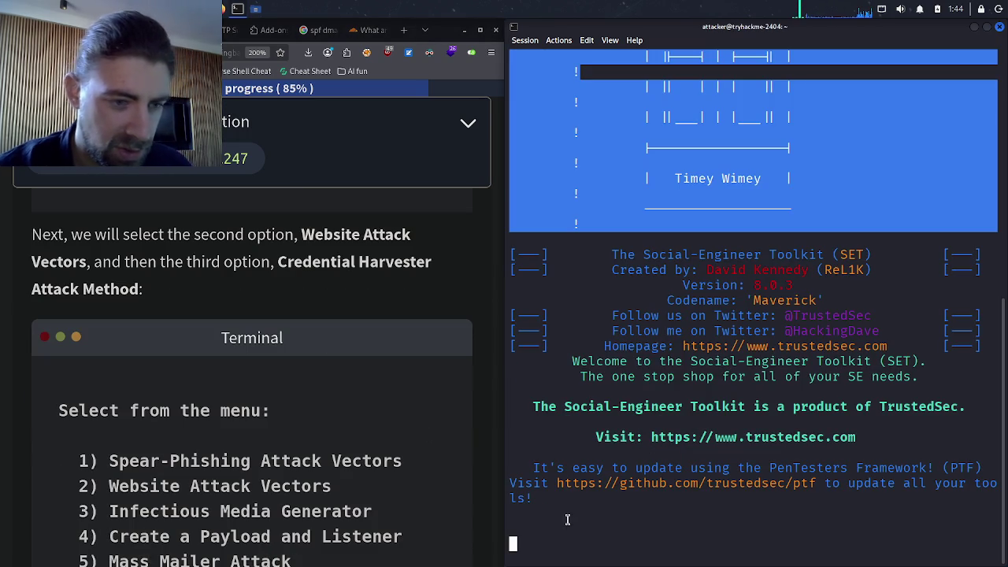
scroll(402, 373, "down", 5)
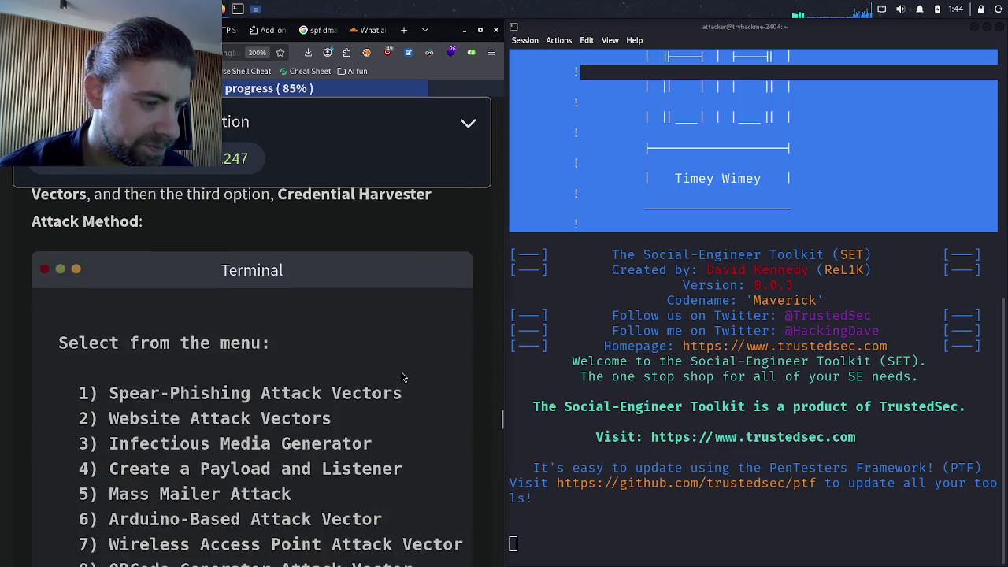
scroll(405, 377, "down", 5)
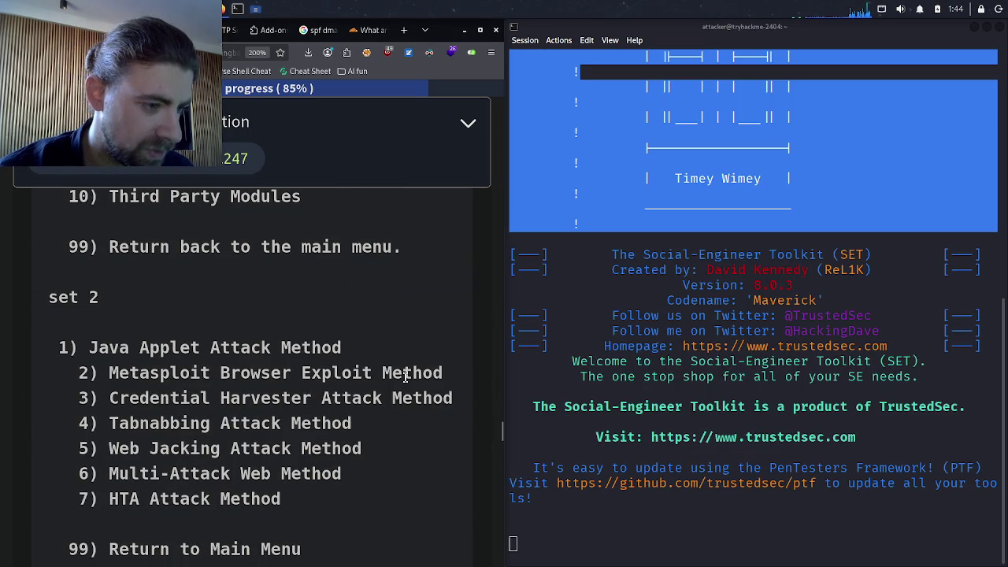
scroll(405, 377, "down", 5)
scroll(402, 376, "down", 4)
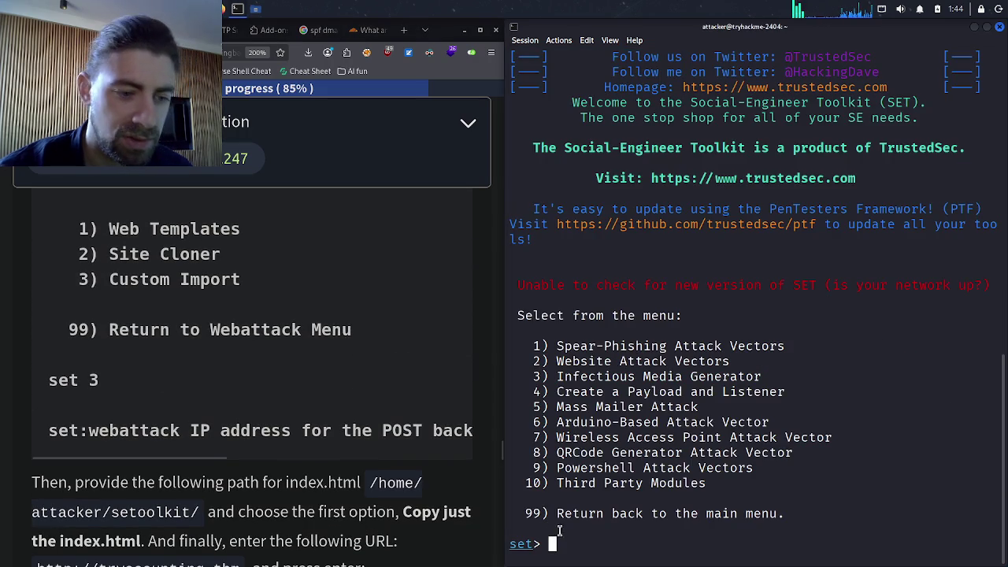
- Pick 2 Website Attack Vectors, 3 Credential Harvester, then 3 Custom Import
type("2")
key("Return")
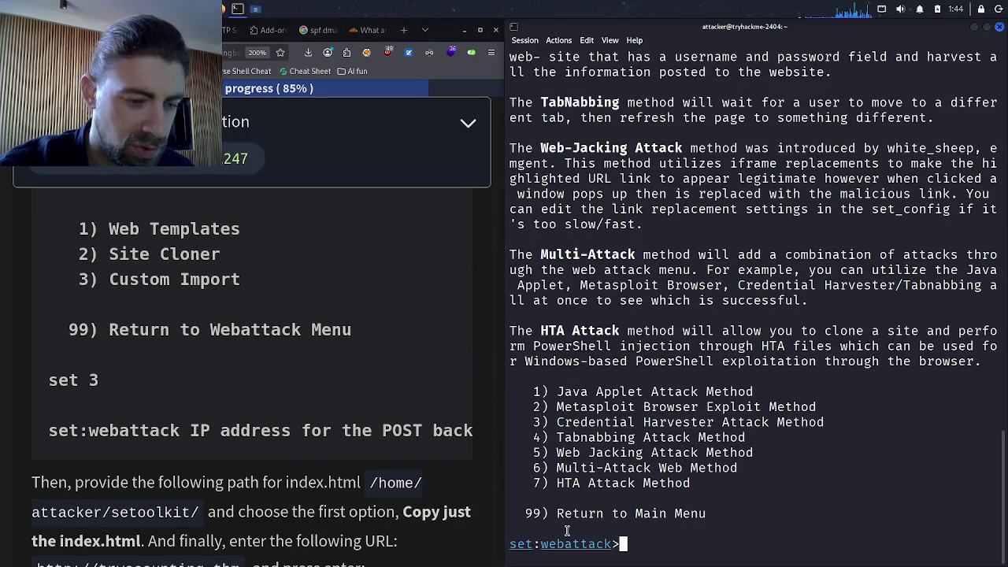
type("3")
key("Return")
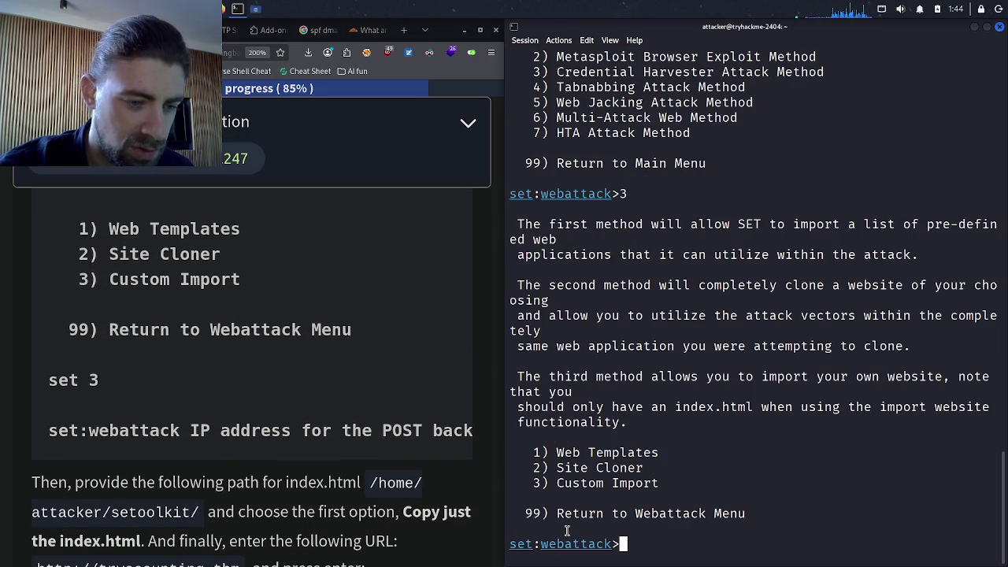
type("3")
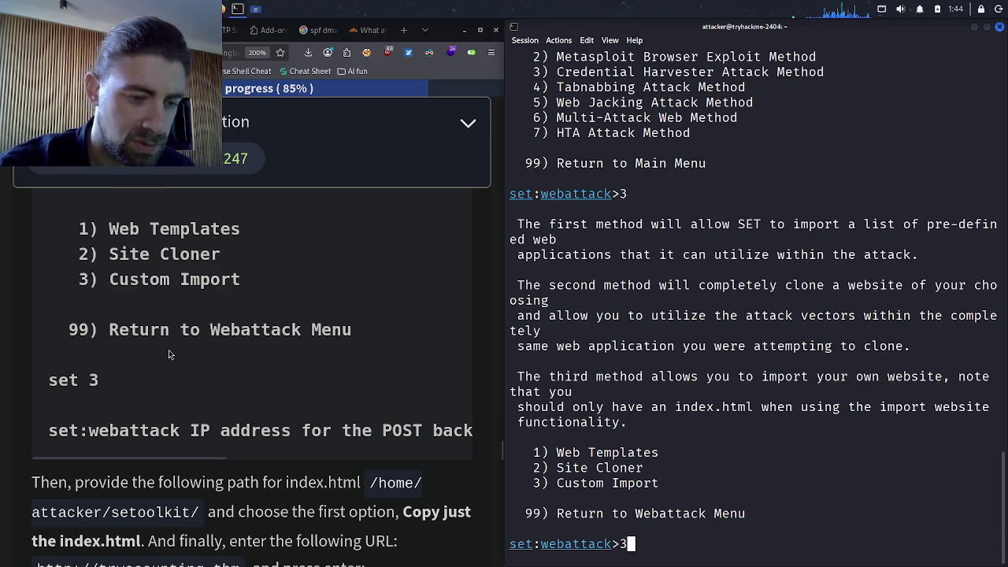
key("Return")
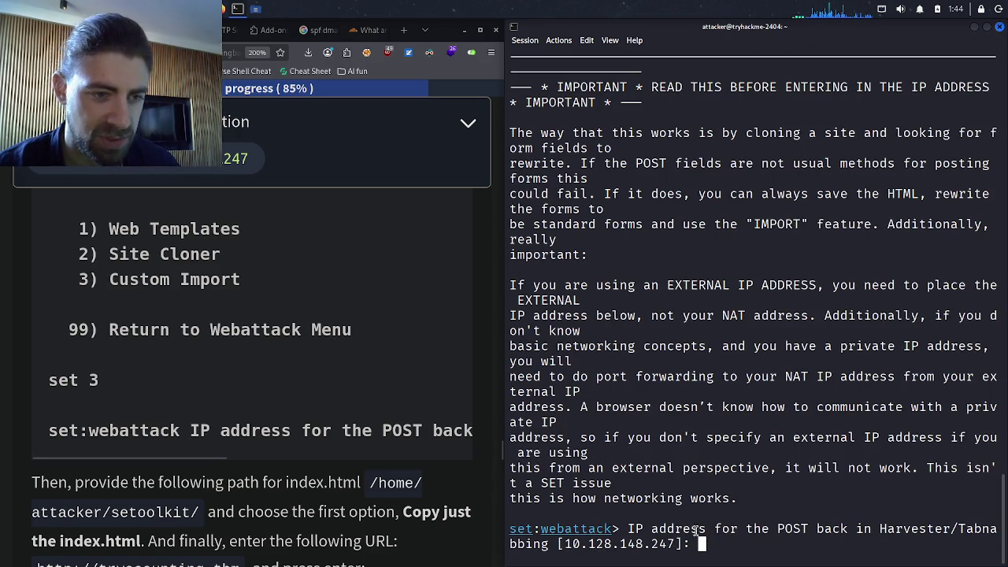
mouse_move(696, 531)
left_mouse_down()
mouse_move(586, 163)
mouse_move(587, 92)
left_mouse_up()
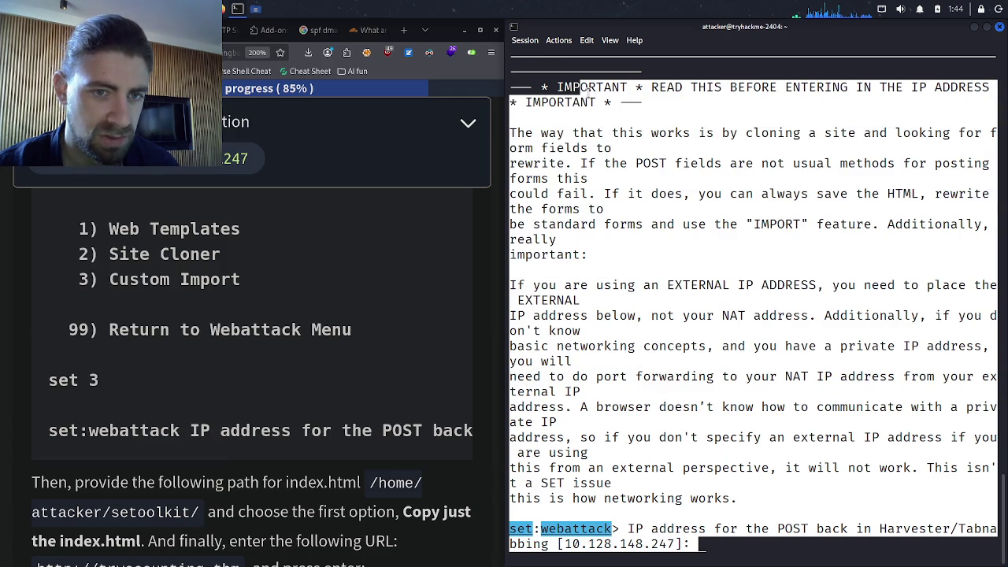
left_click(752, 126)
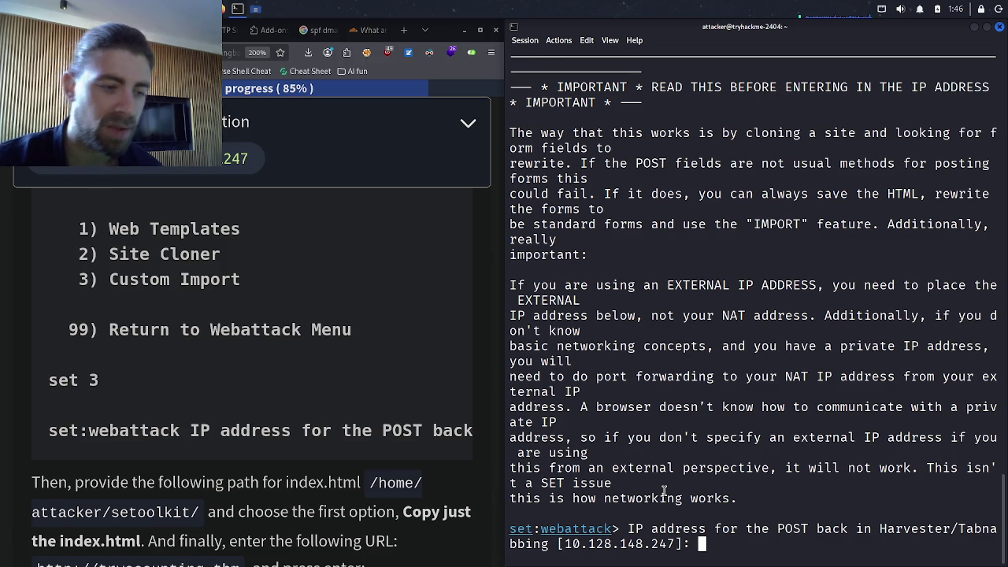
scroll(299, 429, "down", 2)
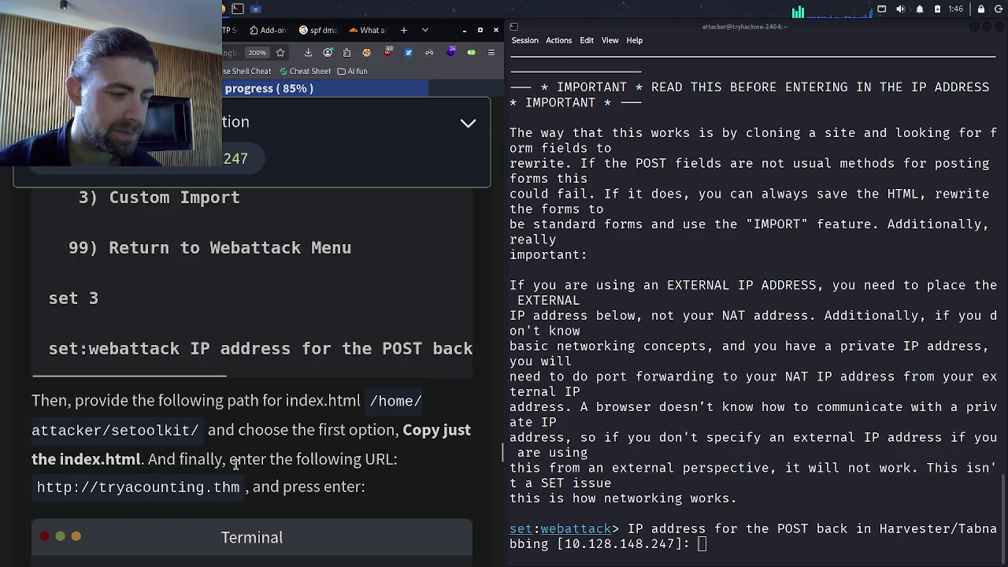